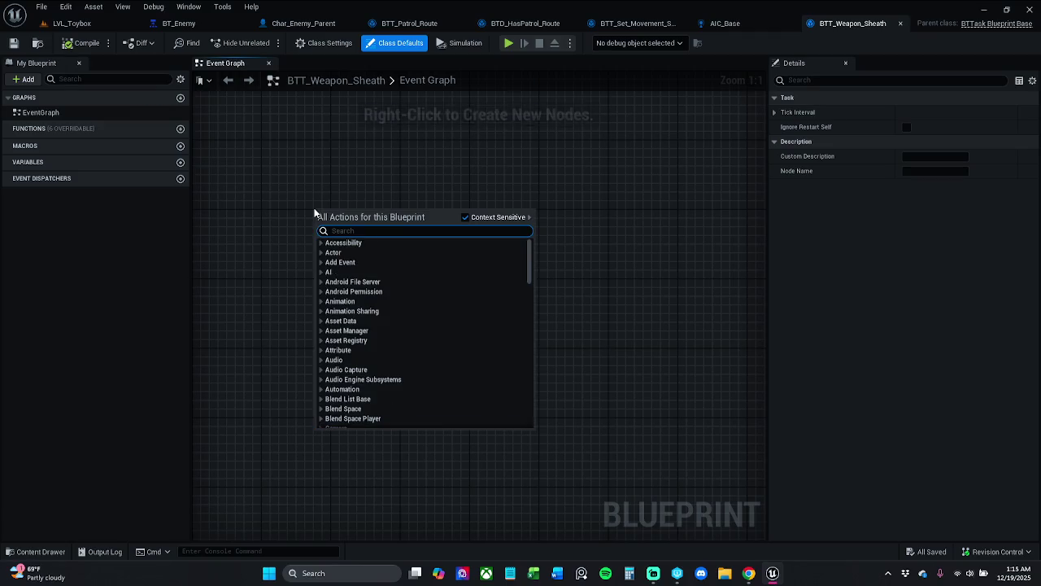
# Add an Event Receive Execute AI node and a Finish Execute node with Success ticked
pyautogui.write('exec')
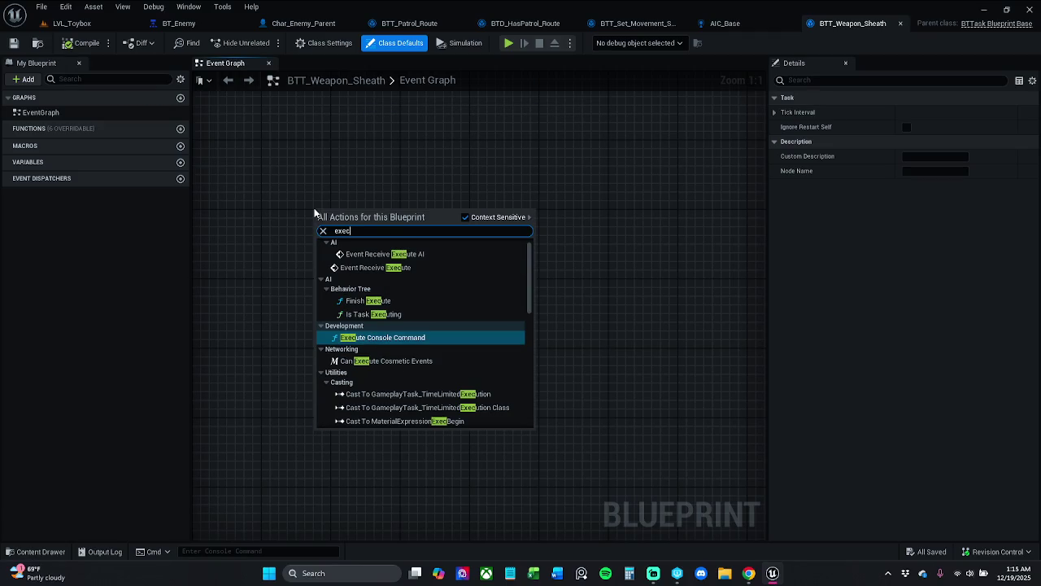
pyautogui.click(427, 255)
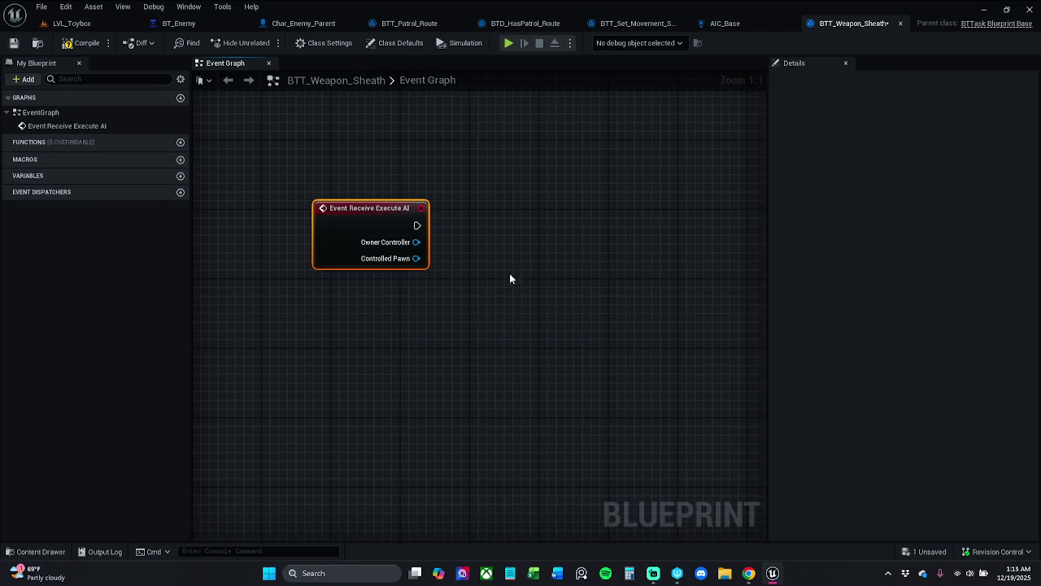
pyautogui.rightClick(596, 211)
pyautogui.write('finish')
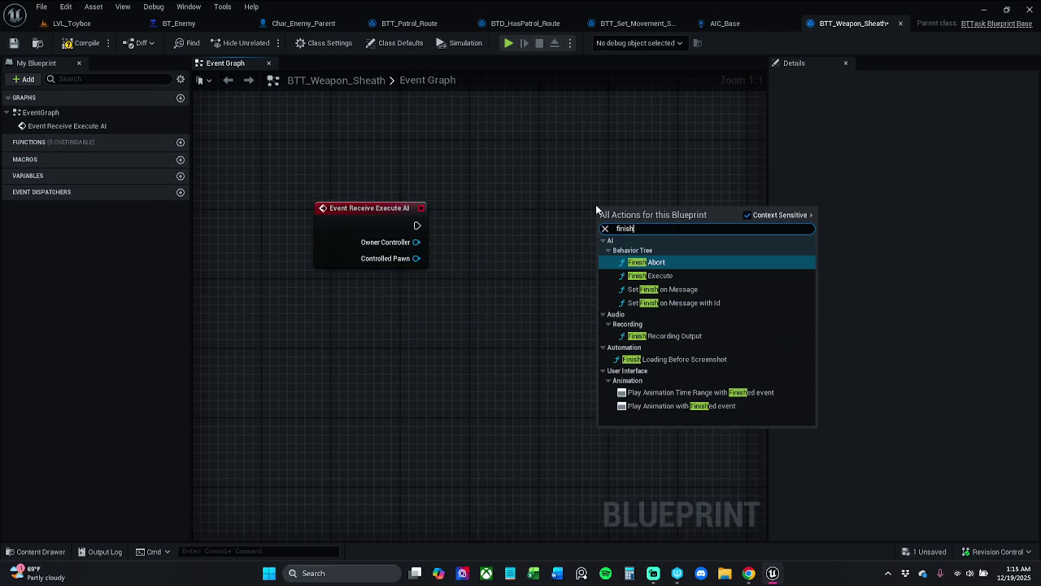
pyautogui.click(651, 275)
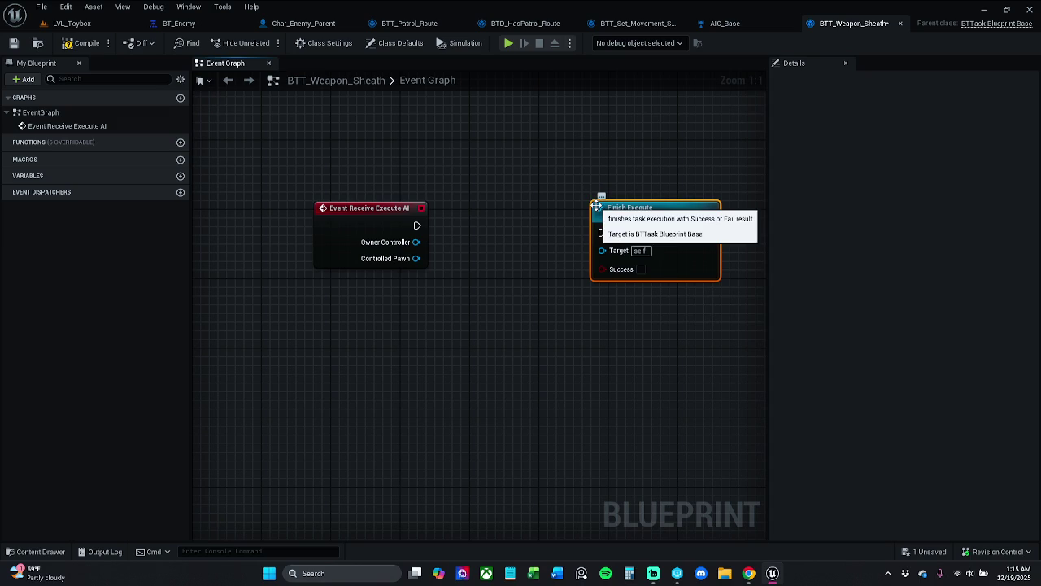
pyautogui.click(641, 269)
# Move the Finish Execute node further right in the event graph
pyautogui.click(613, 183)
pyautogui.moveTo(664, 156)
pyautogui.mouseDown()
pyautogui.moveTo(574, 184)
pyautogui.moveTo(573, 207)
pyautogui.moveTo(669, 198)
pyautogui.mouseUp()
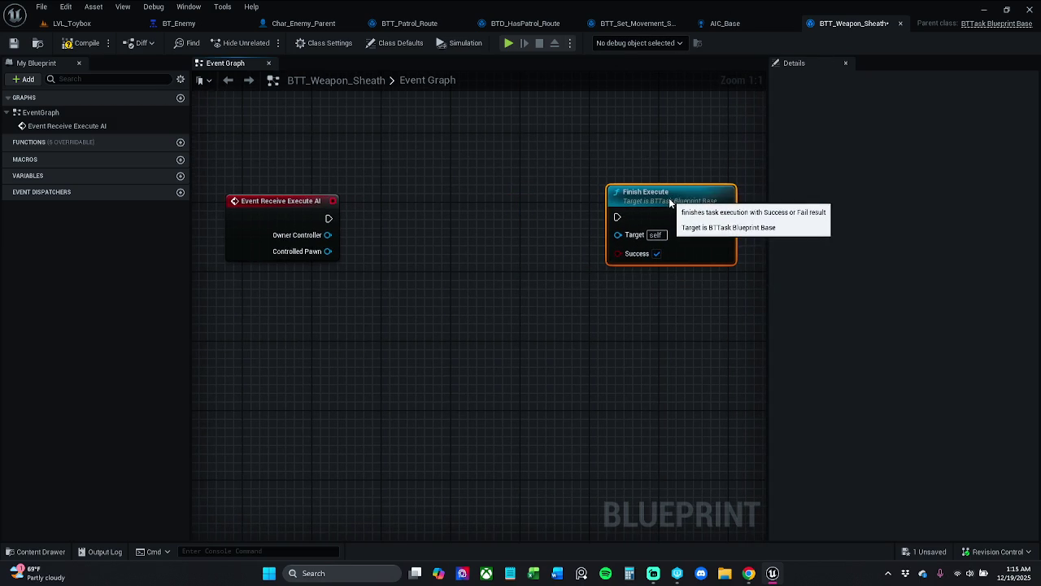
pyautogui.click(626, 142)
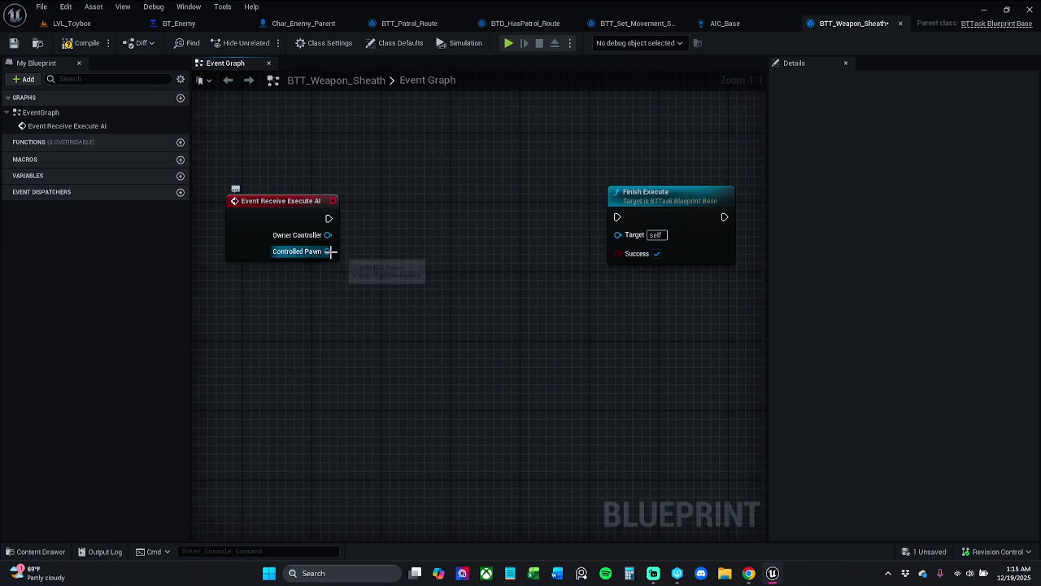
# Add a Cast To Char_Enemy_Parent node from the Controlled Pawn pin
pyautogui.moveTo(331, 251); pyautogui.dragTo(363, 230)
pyautogui.write('cast to')
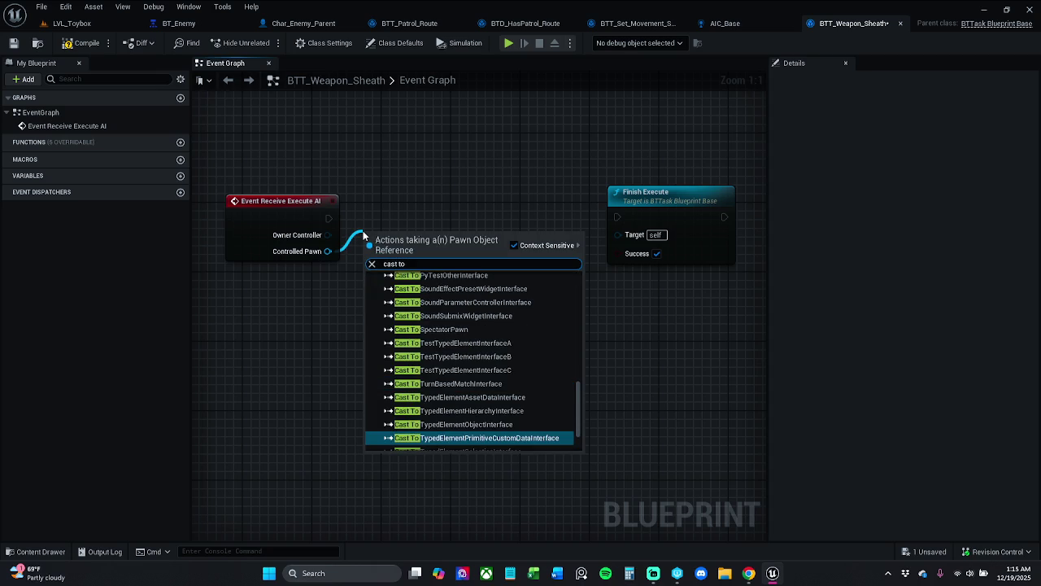
pyautogui.write(' cha')
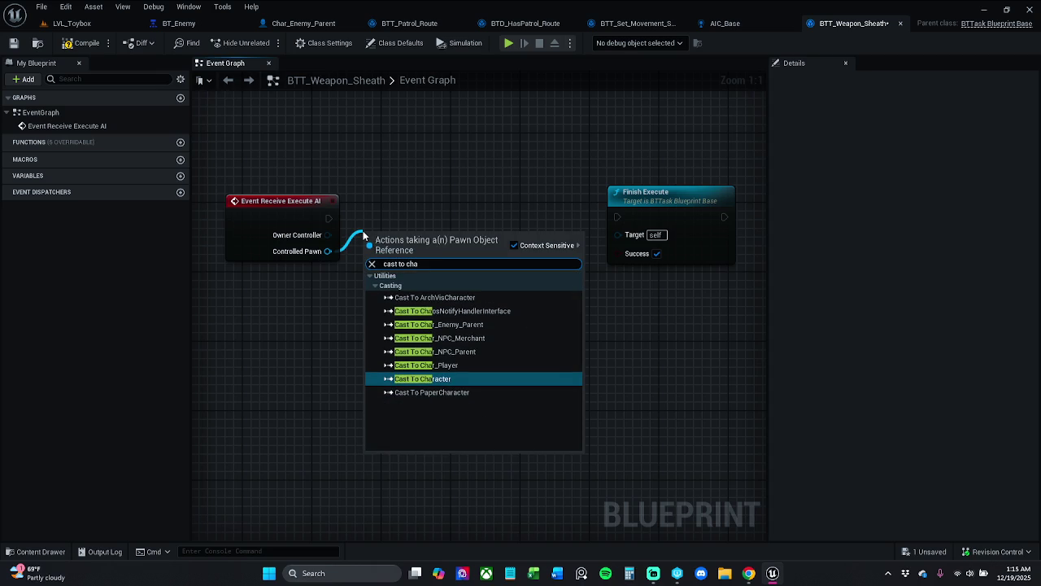
pyautogui.click(443, 323)
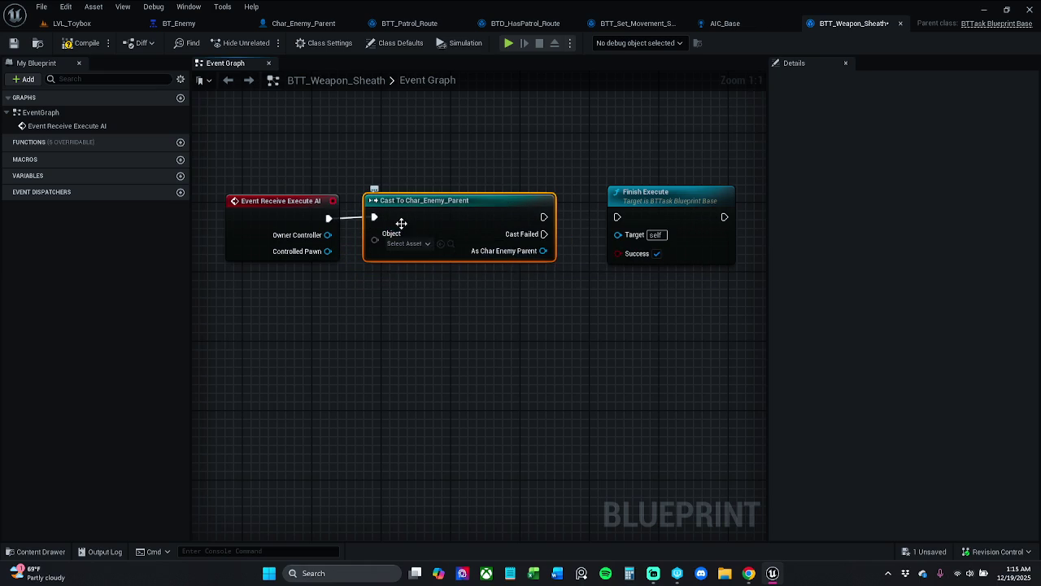
pyautogui.keyDown('shift'); pyautogui.click(300, 217); pyautogui.keyUp('shift')
pyautogui.click(365, 274)
pyautogui.click(399, 203)
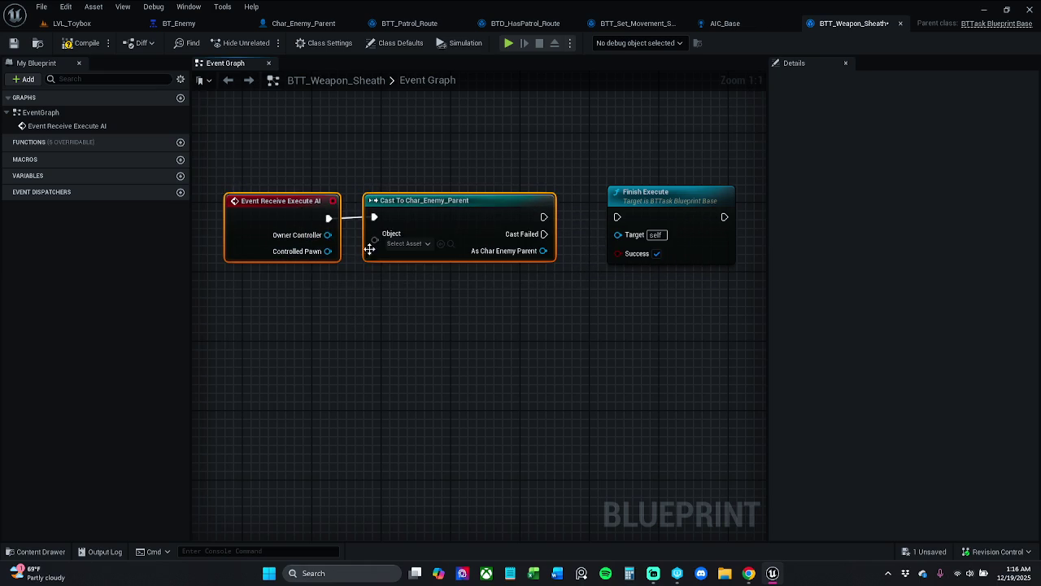
pyautogui.click(447, 152)
# Wire Controlled Pawn into the cast's Object and the cast's exec into Finish Execute
pyautogui.moveTo(328, 251); pyautogui.dragTo(376, 236)
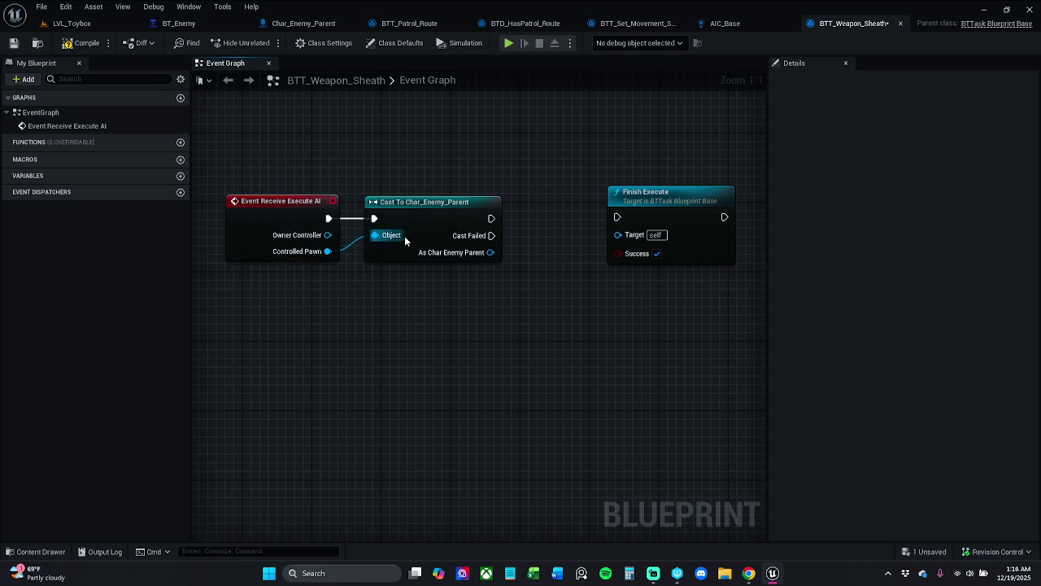
pyautogui.moveTo(491, 218); pyautogui.dragTo(618, 217)
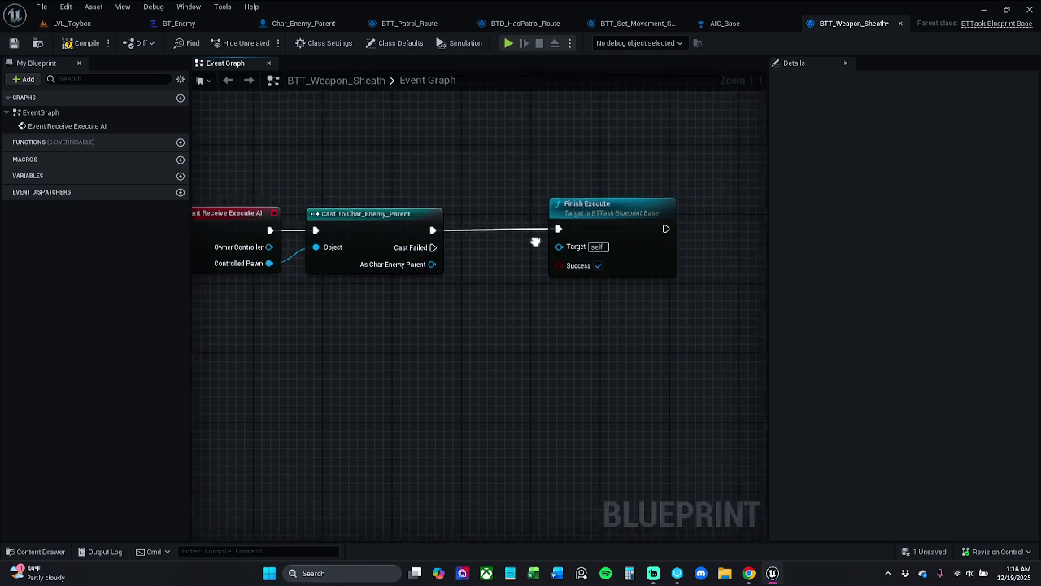
pyautogui.moveTo(519, 218); pyautogui.dragTo(645, 217)
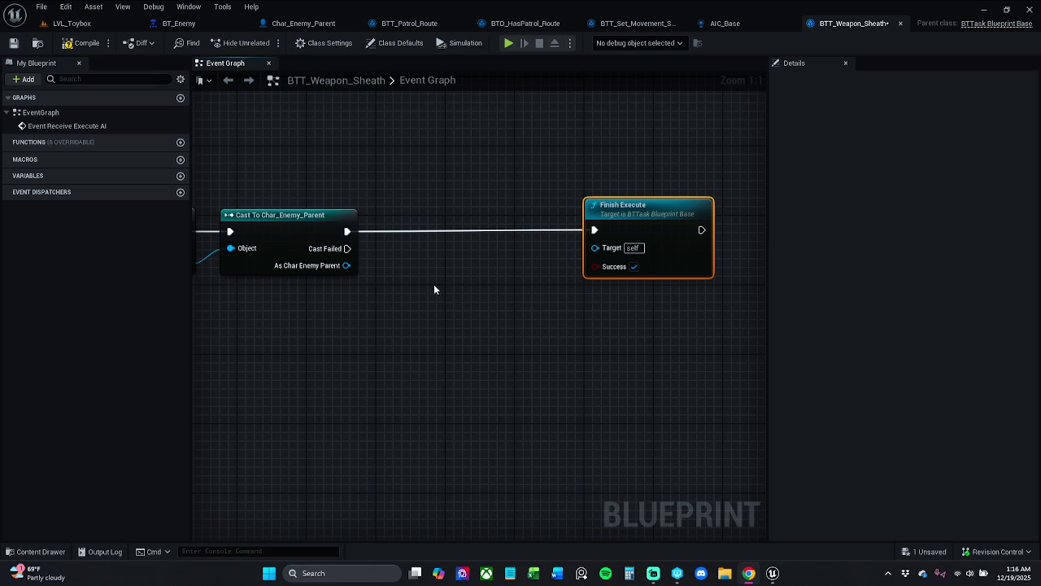
pyautogui.moveTo(347, 265)
pyautogui.mouseDown()
pyautogui.moveTo(418, 268)
pyautogui.moveTo(412, 257)
pyautogui.mouseUp()
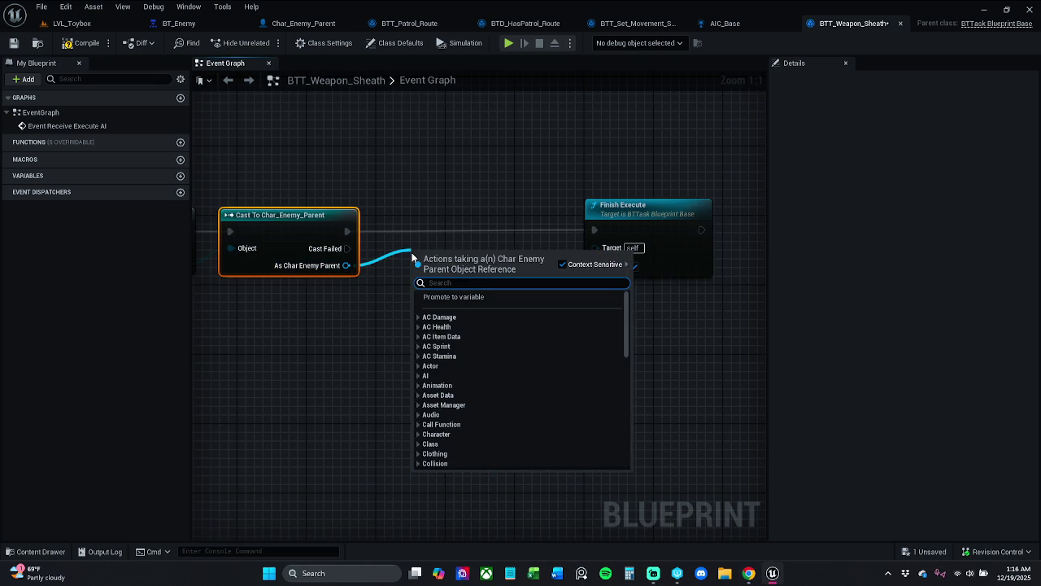
# Add an Enemy Sheathe Anim call from As Char Enemy Parent via a 'sheath' search
pyautogui.press('Escape')
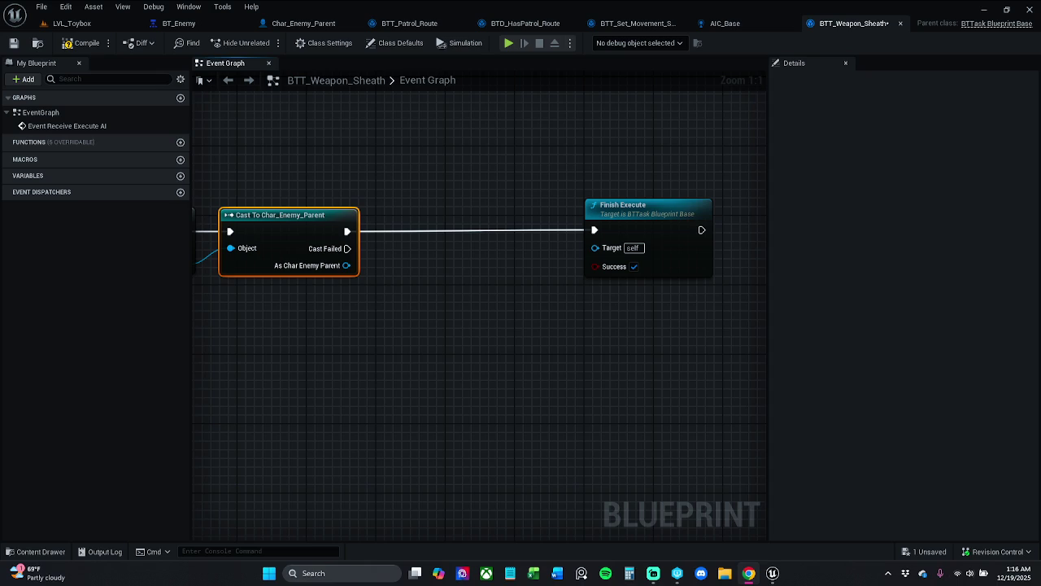
pyautogui.click(349, 286)
pyautogui.moveTo(347, 265); pyautogui.dragTo(380, 285)
pyautogui.write('she')
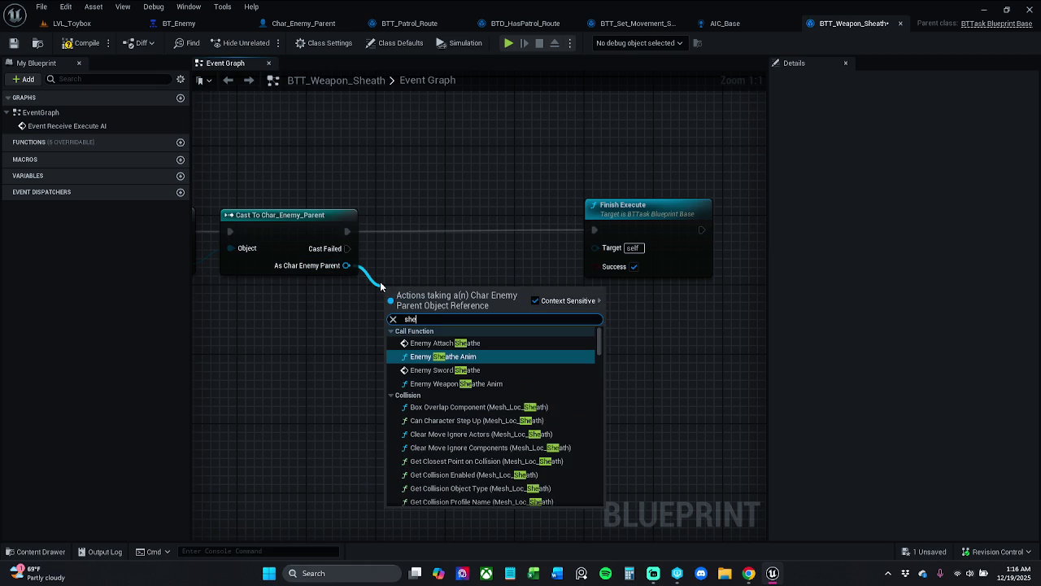
pyautogui.write('ath')
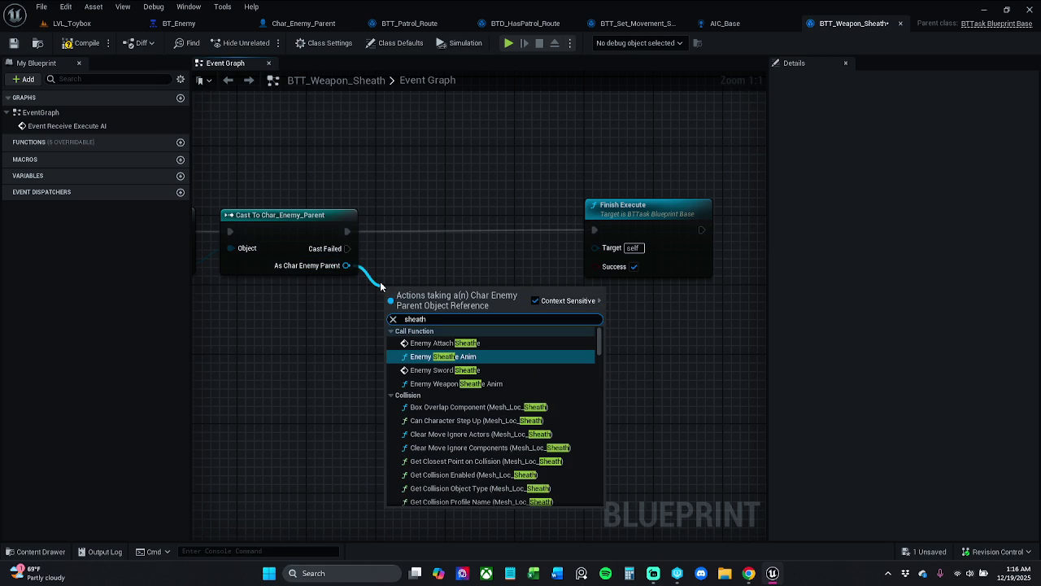
pyautogui.press('Return')
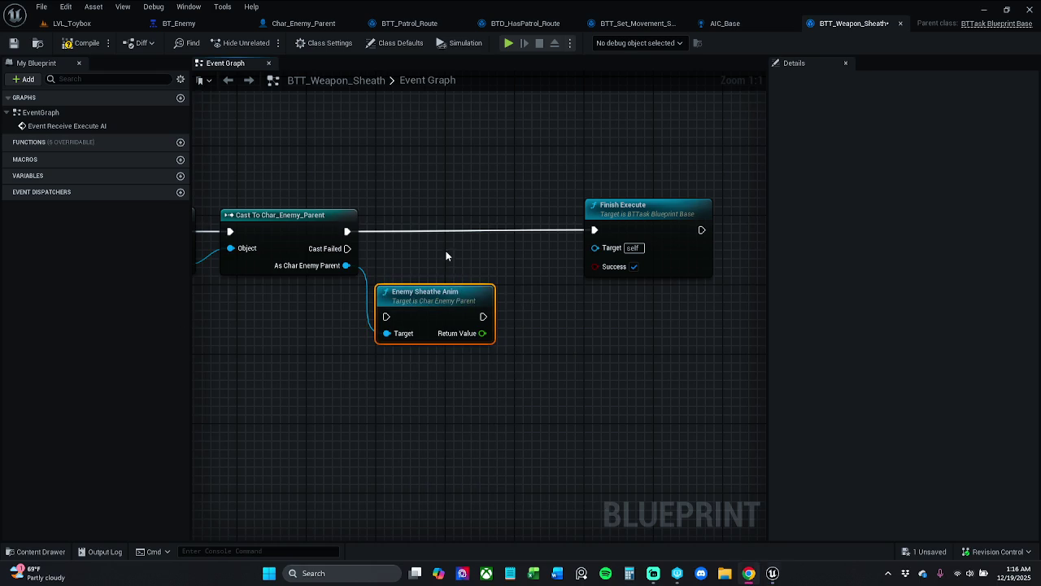
# Place Enemy Sheathe Anim on the execution line so it runs right after the cast
pyautogui.moveTo(447, 256); pyautogui.dragTo(402, 246)
pyautogui.moveTo(583, 214); pyautogui.dragTo(696, 213)
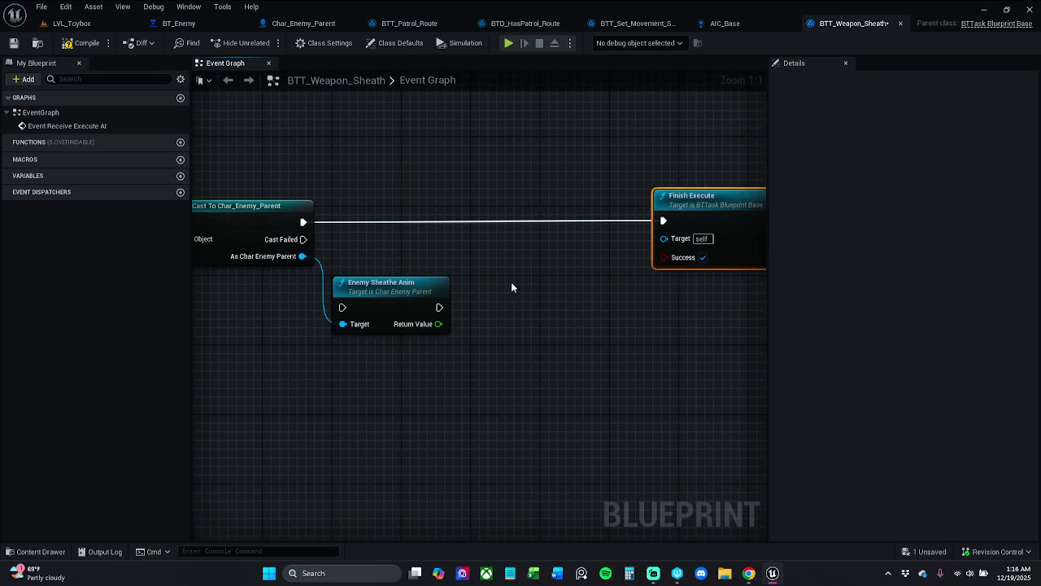
pyautogui.moveTo(406, 287)
pyautogui.mouseDown()
pyautogui.moveTo(445, 200)
pyautogui.moveTo(435, 200)
pyautogui.mouseUp()
pyautogui.moveTo(376, 220)
pyautogui.mouseDown()
pyautogui.moveTo(300, 222)
pyautogui.moveTo(377, 237)
pyautogui.mouseUp()
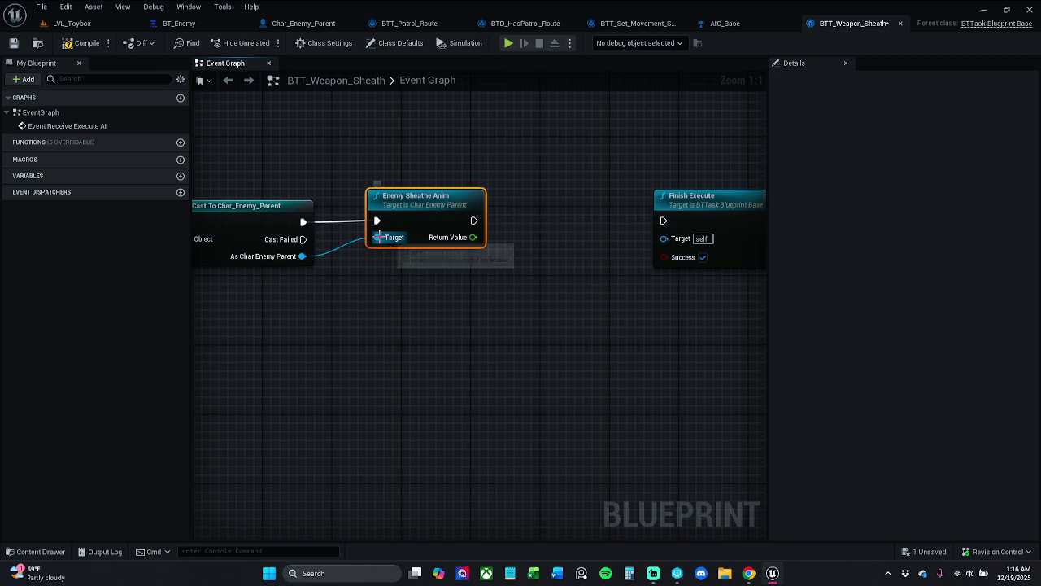
pyautogui.hotkey('ctrl', 'z')
pyautogui.hotkey('ctrl', 'z')
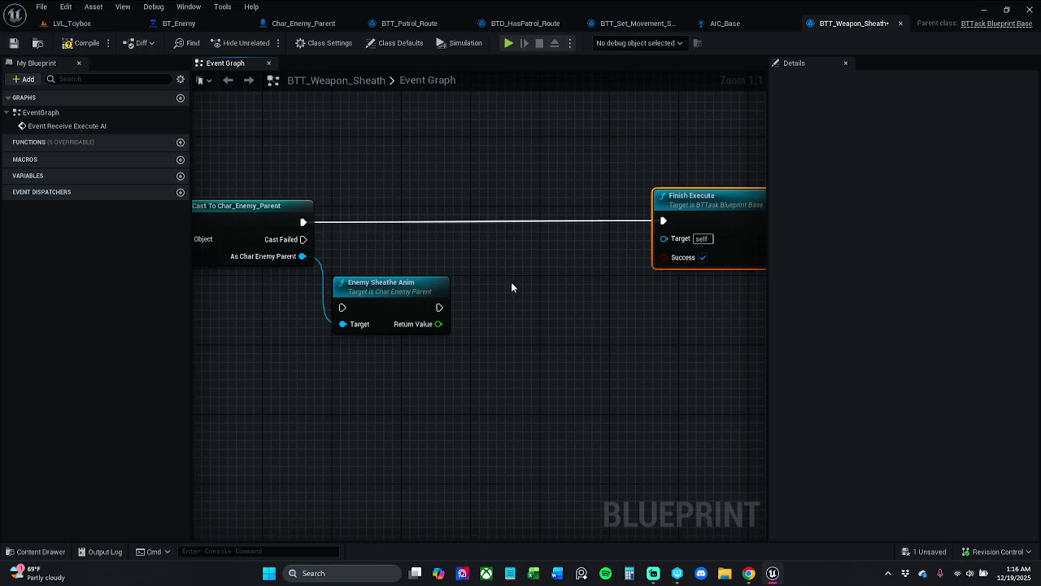
pyautogui.moveTo(407, 286)
pyautogui.mouseDown()
pyautogui.moveTo(448, 204)
pyautogui.moveTo(441, 198)
pyautogui.mouseUp()
pyautogui.moveTo(377, 220); pyautogui.dragTo(302, 222)
pyautogui.moveTo(303, 256); pyautogui.dragTo(377, 237)
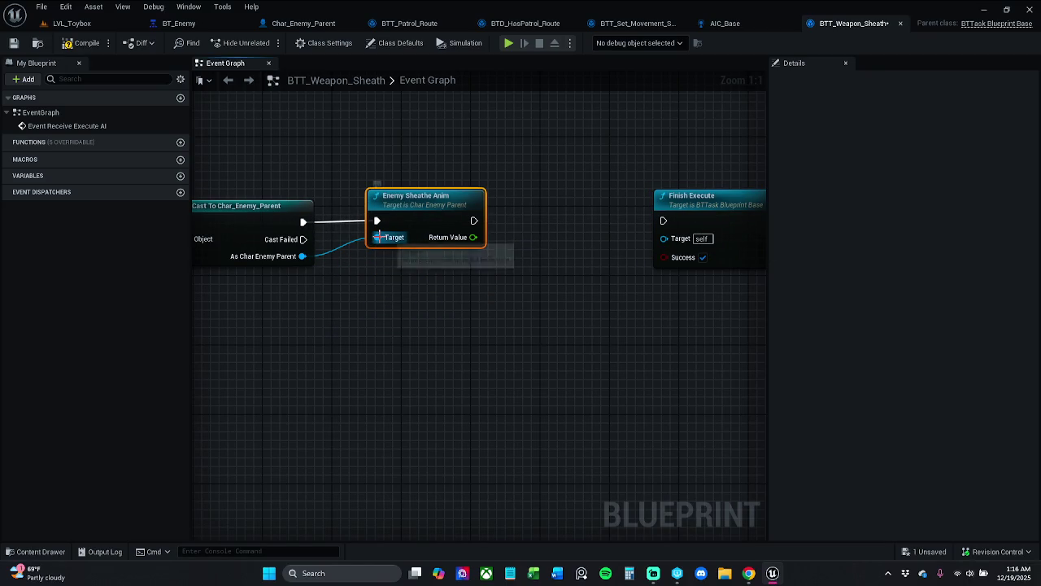
pyautogui.keyDown('alt'); pyautogui.click(377, 237); pyautogui.keyUp('alt')
# Wire As Char Enemy Parent into Enemy Attach Sheathe's Target through a reroute node
pyautogui.keyDown('ctrl'); pyautogui.click(281, 222); pyautogui.keyUp('ctrl')
pyautogui.press('Delete')
pyautogui.click(82, 42)
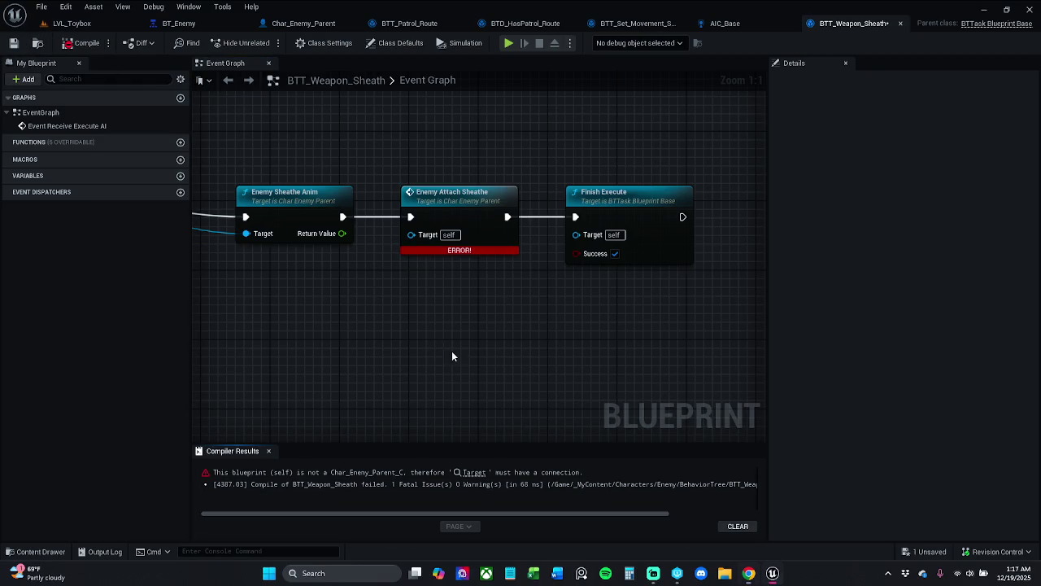
pyautogui.moveTo(413, 339); pyautogui.dragTo(523, 366)
pyautogui.moveTo(279, 277); pyautogui.dragTo(521, 260)
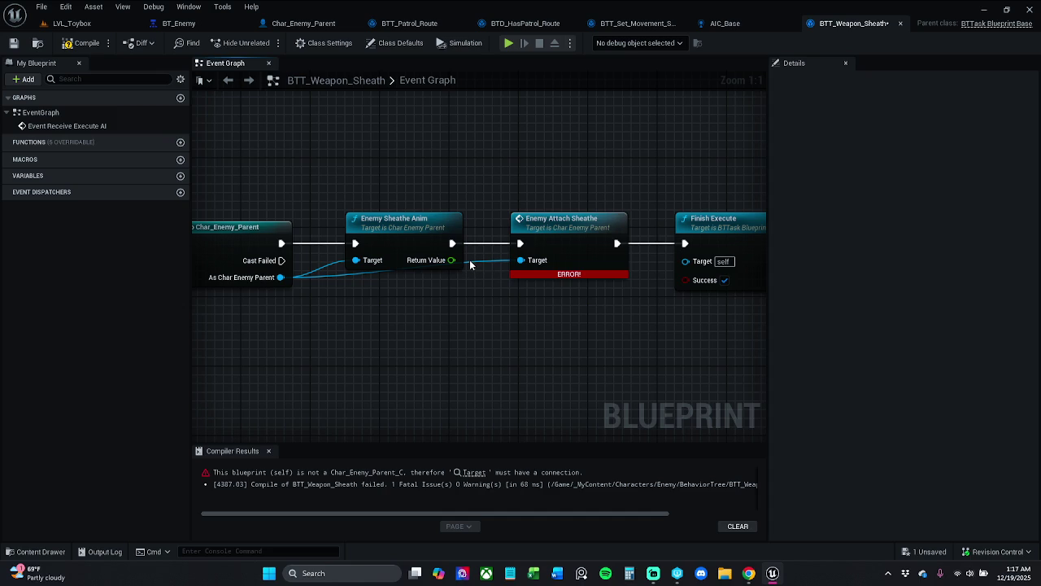
pyautogui.doubleClick(471, 260)
pyautogui.keyDown('ctrl'); pyautogui.click(233, 227); pyautogui.keyUp('ctrl')
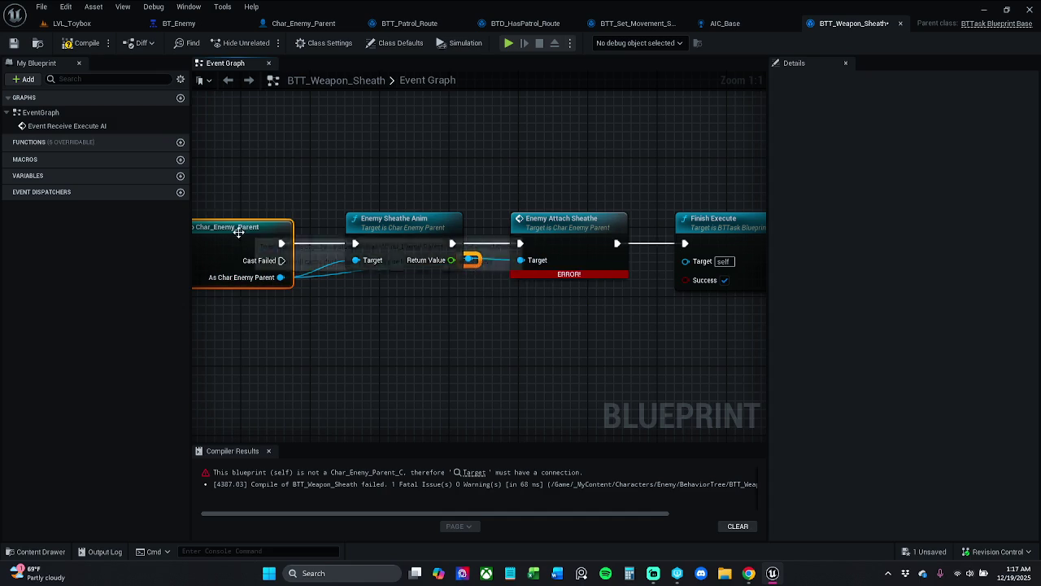
# Recompile without errors, close Compiler Results, and switch to LVL_Toybox
pyautogui.press('q')
pyautogui.click(488, 348)
pyautogui.click(82, 42)
pyautogui.click(268, 451)
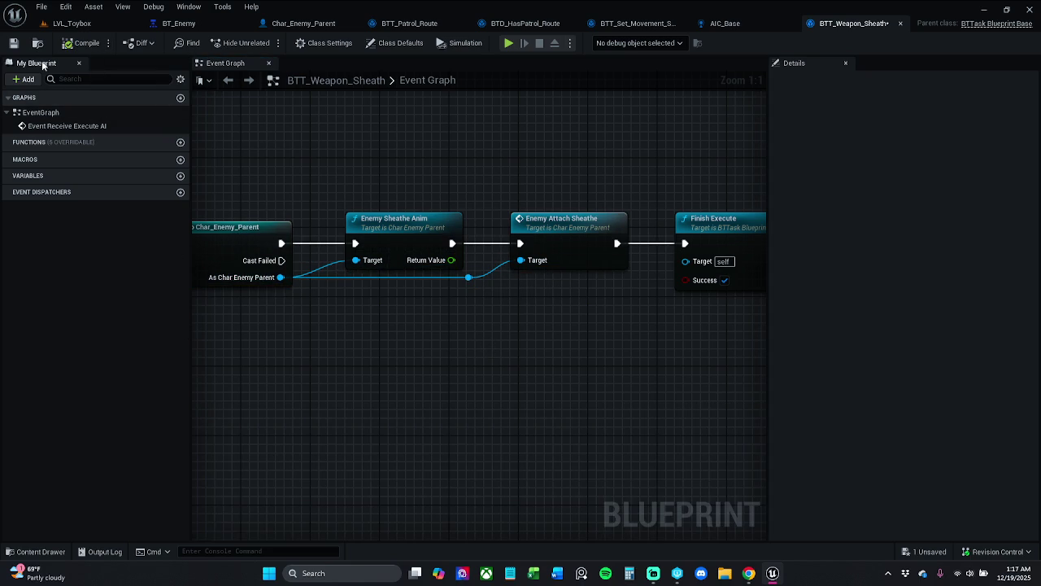
pyautogui.click(77, 27)
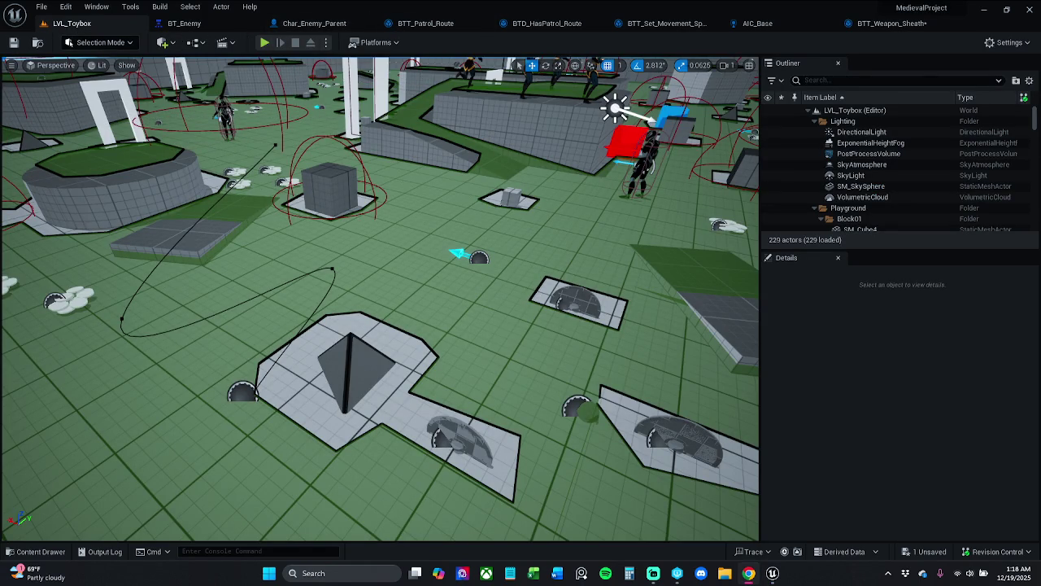
# View the BT_Enemy behavior tree, then go back to the BTT_Weapon_Sheath graph
pyautogui.click(204, 22)
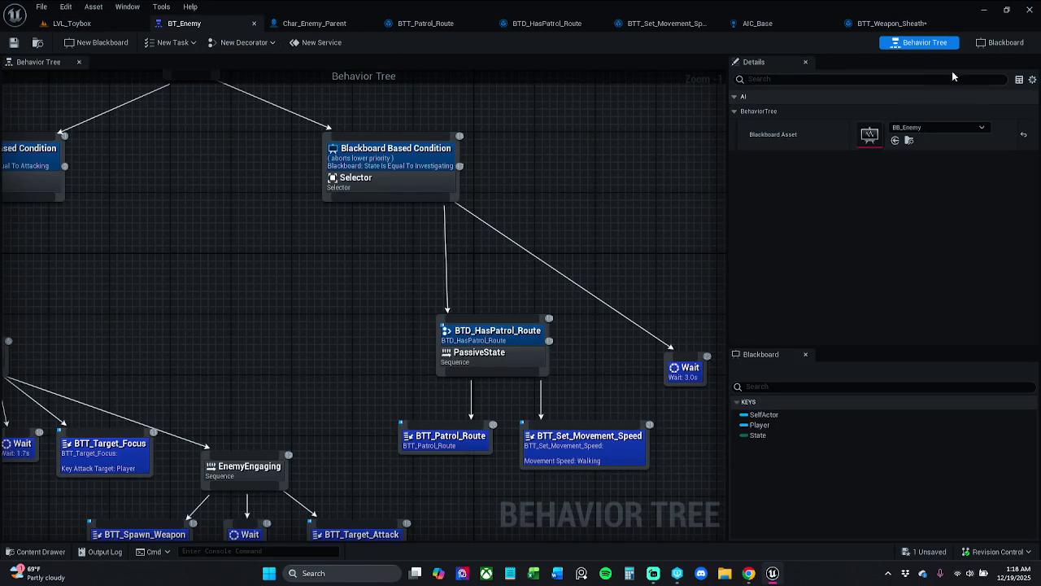
pyautogui.click(893, 22)
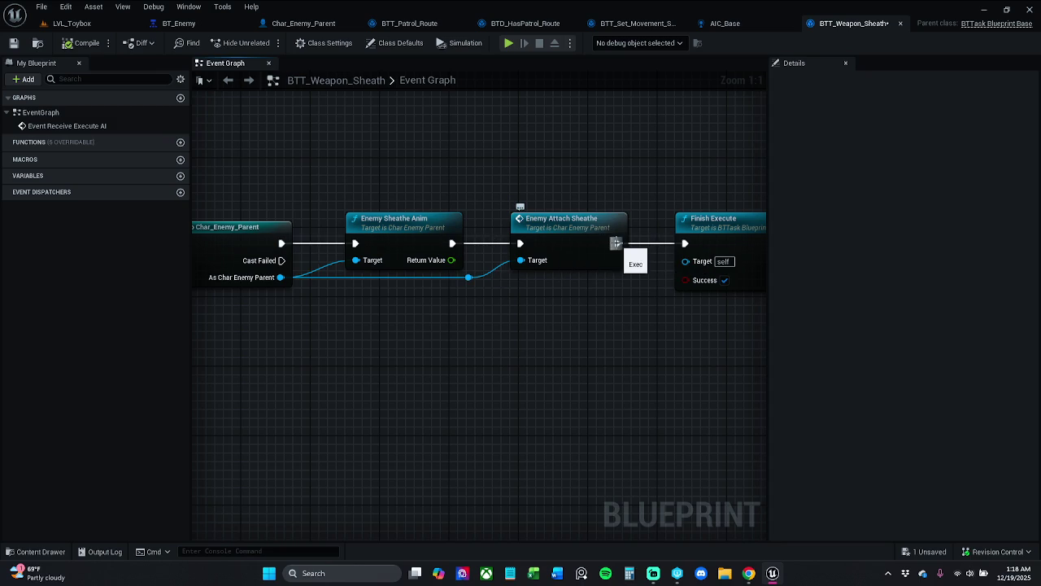
# Add a Bind Event to On Sheath Weapon node after Enemy Sheathe Anim
pyautogui.moveTo(452, 242); pyautogui.dragTo(644, 350)
pyautogui.write('bind')
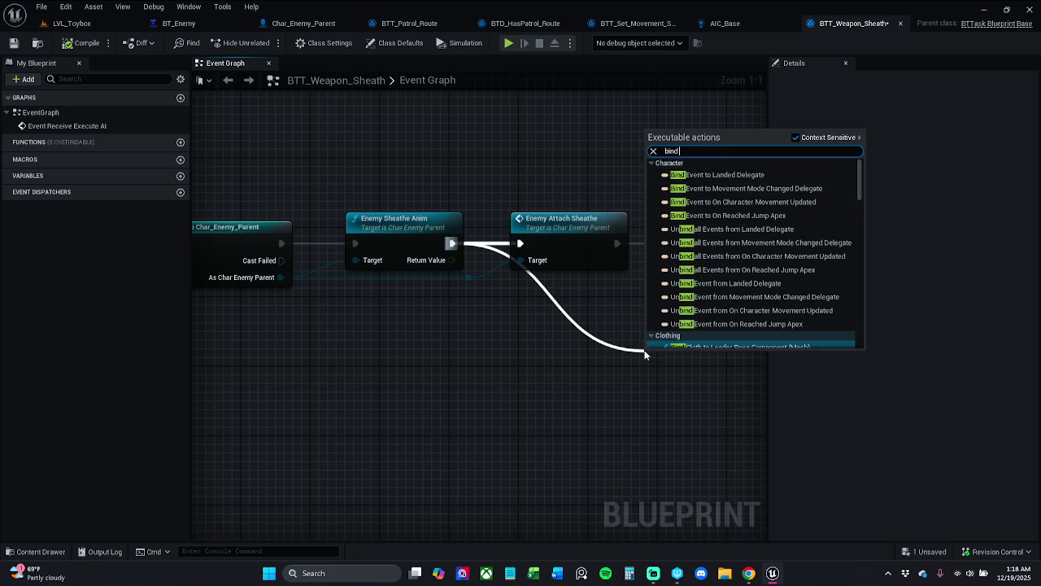
pyautogui.write(' to on')
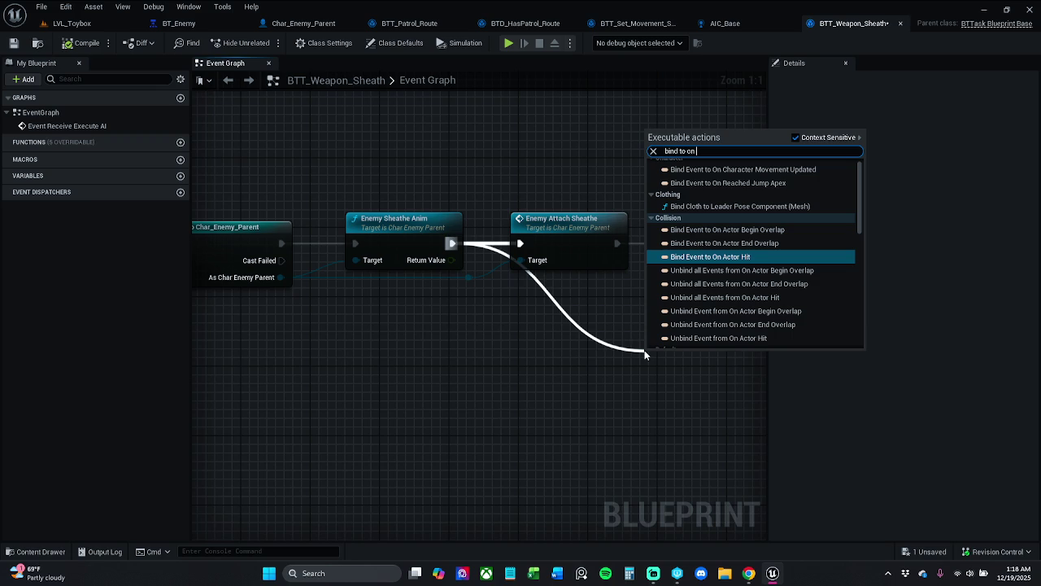
pyautogui.write('She')
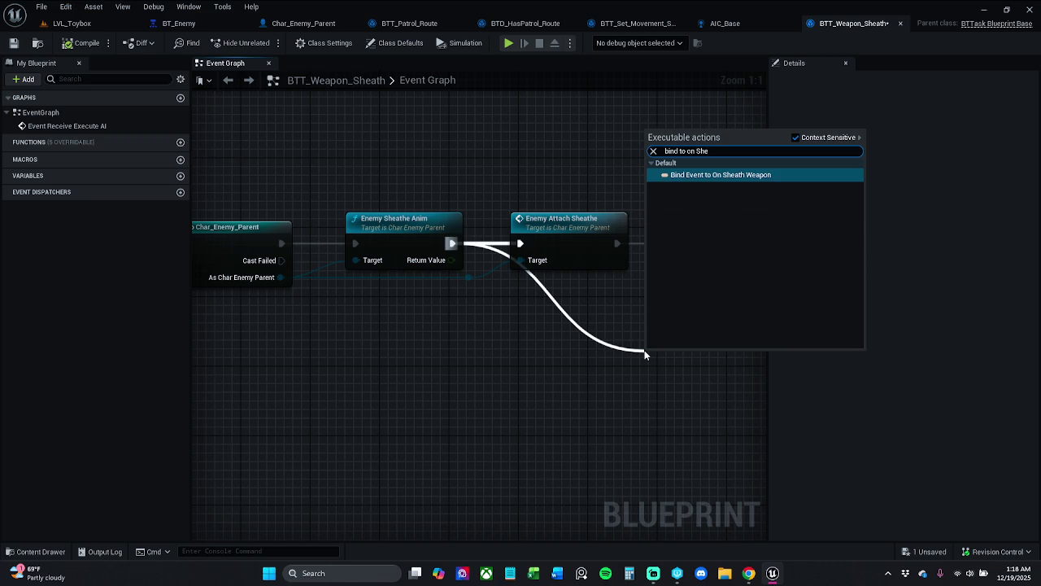
pyautogui.press('Return')
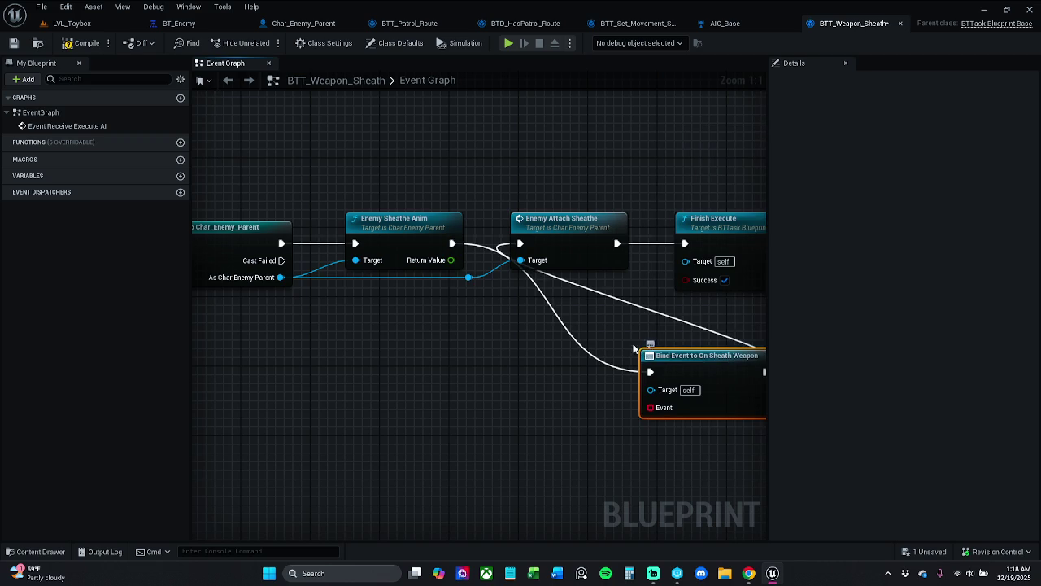
# Move Enemy Attach Sheathe and Finish Execute right and down, and the Bind Event node up-left
pyautogui.moveTo(447, 169); pyautogui.dragTo(505, 236)
pyautogui.keyDown('ctrl'); pyautogui.click(658, 235); pyautogui.keyUp('ctrl')
pyautogui.moveTo(657, 236)
pyautogui.mouseDown()
pyautogui.moveTo(808, 380)
pyautogui.moveTo(618, 440)
pyautogui.moveTo(576, 434)
pyautogui.mouseUp()
pyautogui.moveTo(419, 292); pyautogui.dragTo(555, 296)
pyautogui.moveTo(432, 309)
pyautogui.mouseDown()
pyautogui.moveTo(445, 247)
pyautogui.moveTo(413, 185)
pyautogui.moveTo(377, 185)
pyautogui.mouseUp()
# Create a Custom Event wired to the Bind Event's Event pin
pyautogui.moveTo(337, 230); pyautogui.dragTo(310, 315)
pyautogui.write('cu')
pyautogui.press('Return')
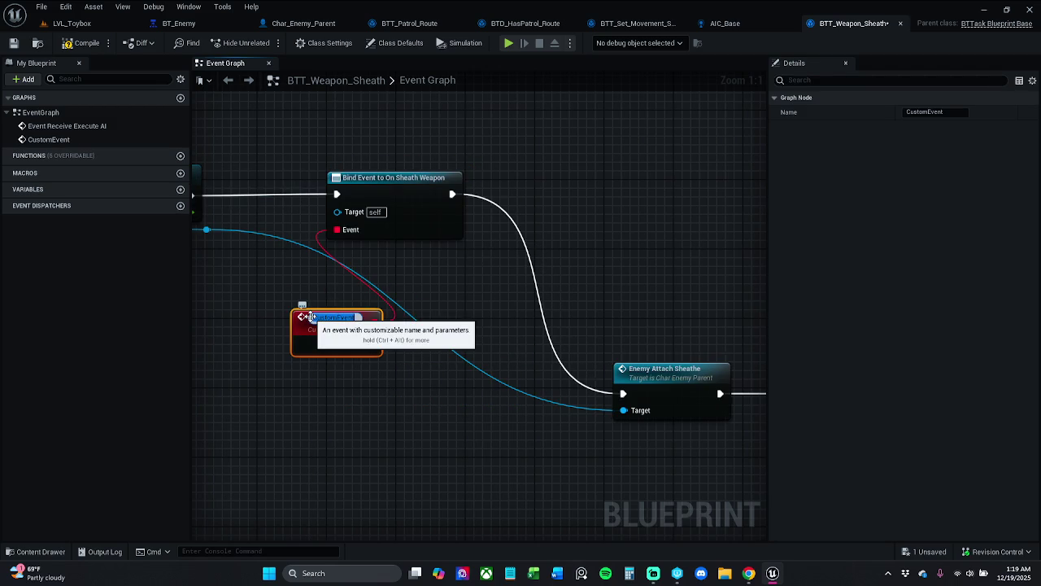
# Reposition the new custom event and the Bind Event node in the graph
pyautogui.moveTo(310, 316)
pyautogui.mouseDown()
pyautogui.moveTo(487, 338)
pyautogui.moveTo(417, 327)
pyautogui.mouseUp()
pyautogui.moveTo(549, 214); pyautogui.dragTo(531, 214)
pyautogui.keyDown('ctrl'); pyautogui.click(318, 207); pyautogui.keyUp('ctrl')
pyautogui.click(586, 382)
pyautogui.moveTo(585, 382); pyautogui.dragTo(467, 348)
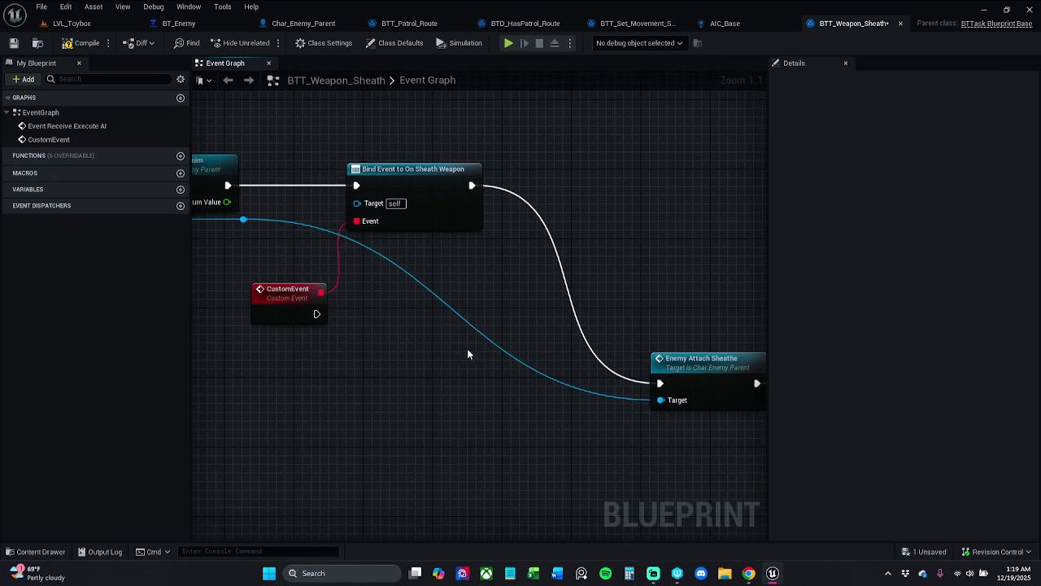
# Make the custom event run Enemy Attach Sheathe, moving it and Finish Execute beside the event
pyautogui.moveTo(681, 370); pyautogui.dragTo(596, 352)
pyautogui.moveTo(386, 167)
pyautogui.mouseDown()
pyautogui.moveTo(242, 266)
pyautogui.moveTo(232, 295)
pyautogui.mouseUp()
pyautogui.moveTo(383, 265)
pyautogui.mouseDown()
pyautogui.moveTo(437, 295)
pyautogui.moveTo(580, 428)
pyautogui.moveTo(679, 419)
pyautogui.mouseUp()
pyautogui.moveTo(667, 333)
pyautogui.mouseDown()
pyautogui.moveTo(381, 246)
pyautogui.moveTo(395, 252)
pyautogui.mouseUp()
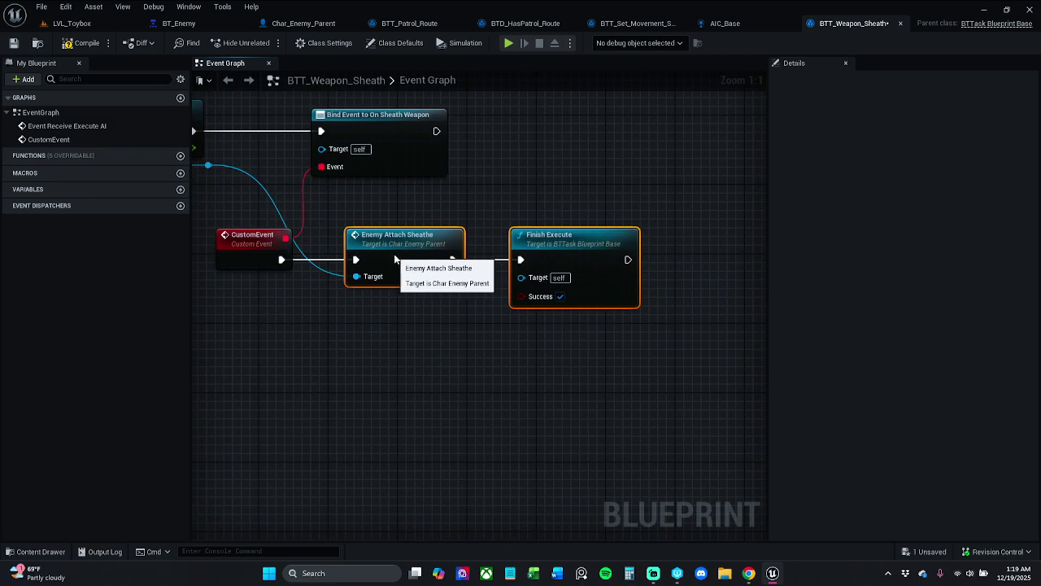
# Shift the custom event chain down-left and select the custom event's Name field
pyautogui.click(254, 251)
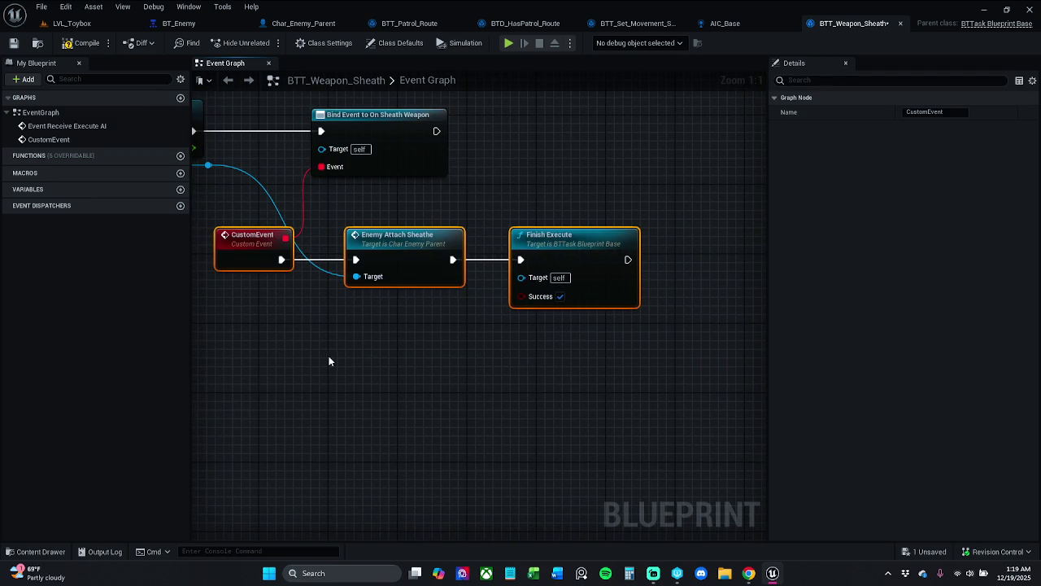
pyautogui.moveTo(275, 283)
pyautogui.mouseDown()
pyautogui.moveTo(376, 284)
pyautogui.moveTo(325, 281)
pyautogui.mouseUp()
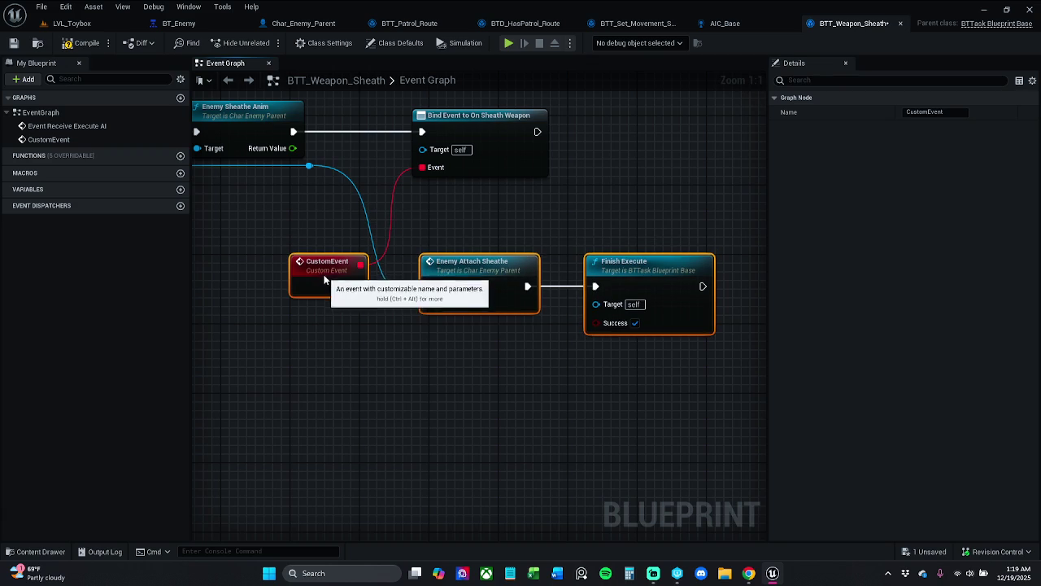
pyautogui.click(326, 333)
pyautogui.click(328, 276)
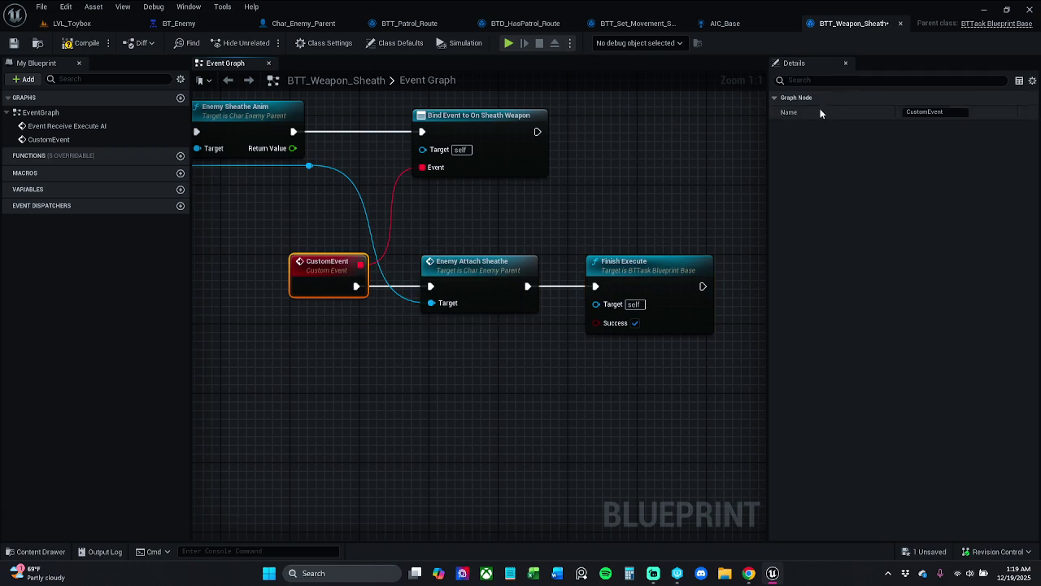
pyautogui.click(924, 112)
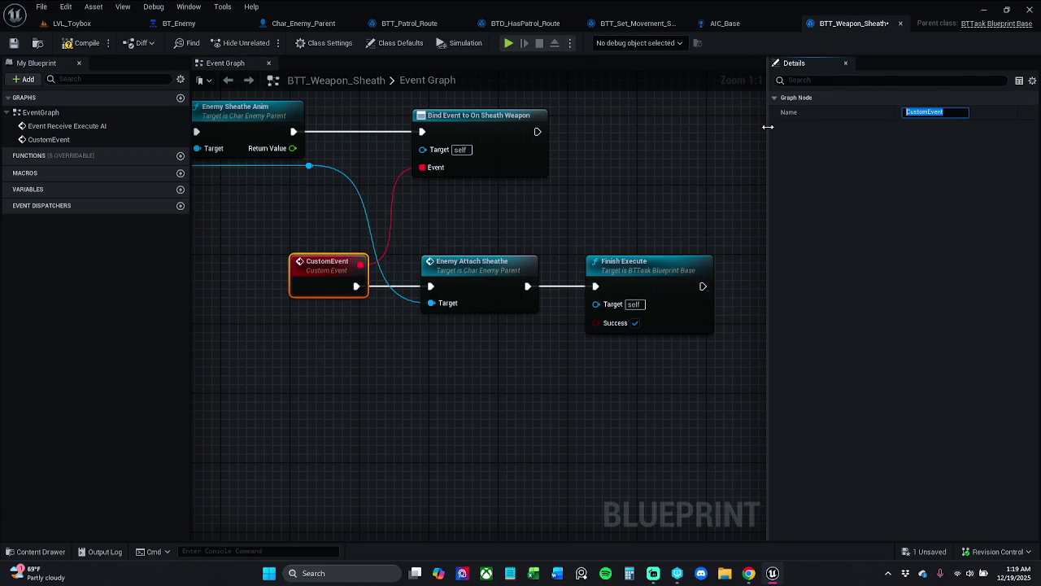
# Name the custom event FinishedSheath and compile the task blueprint
pyautogui.write('Fin')
pyautogui.write('ishedShea')
pyautogui.write('th')
pyautogui.press('Return')
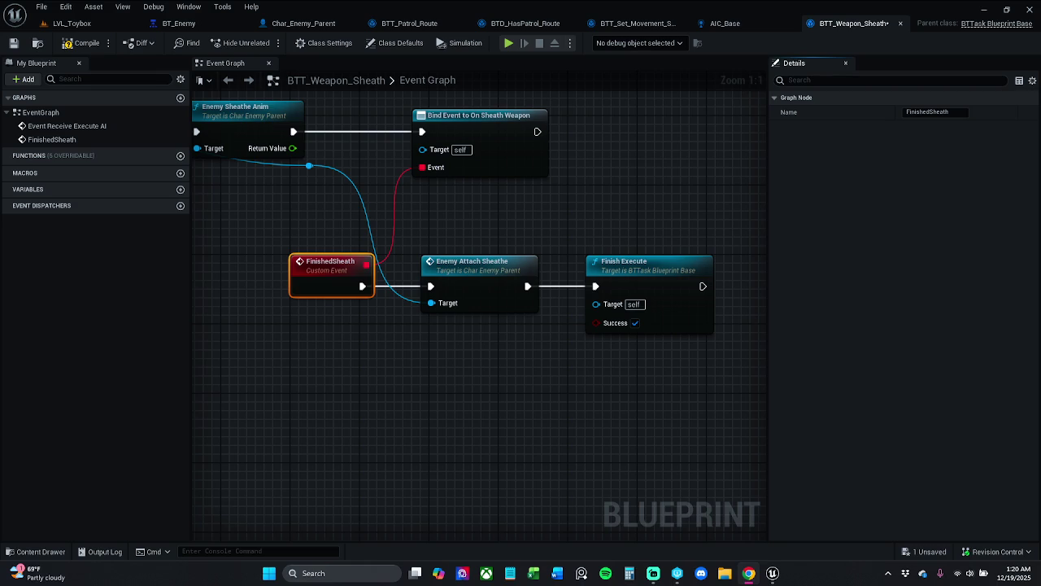
pyautogui.click(81, 42)
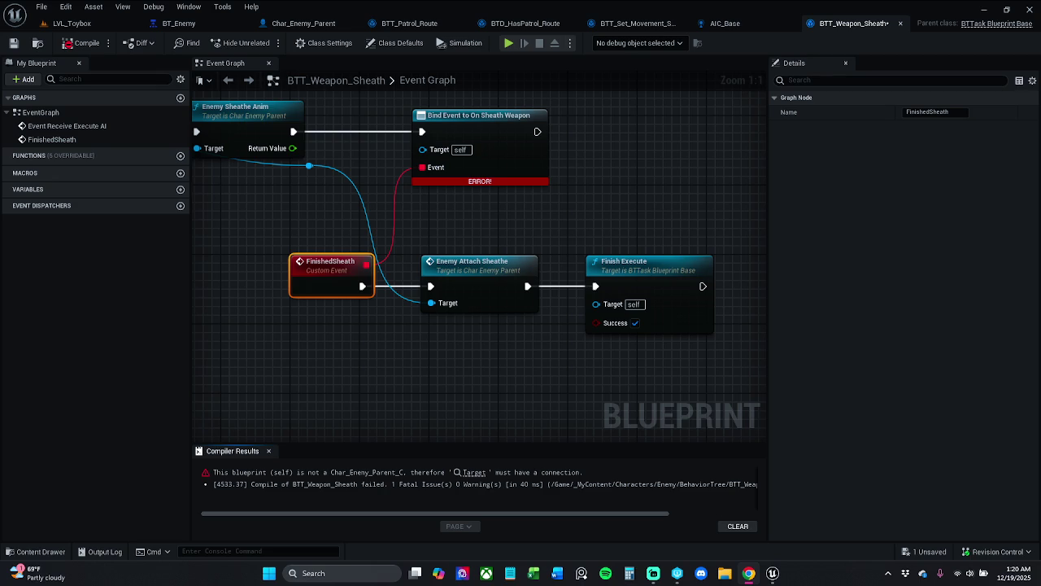
# Wire As Char Enemy Parent into Bind Event's Target, recompile, and save BTT_Weapon_Sheath
pyautogui.moveTo(203, 353); pyautogui.dragTo(415, 405)
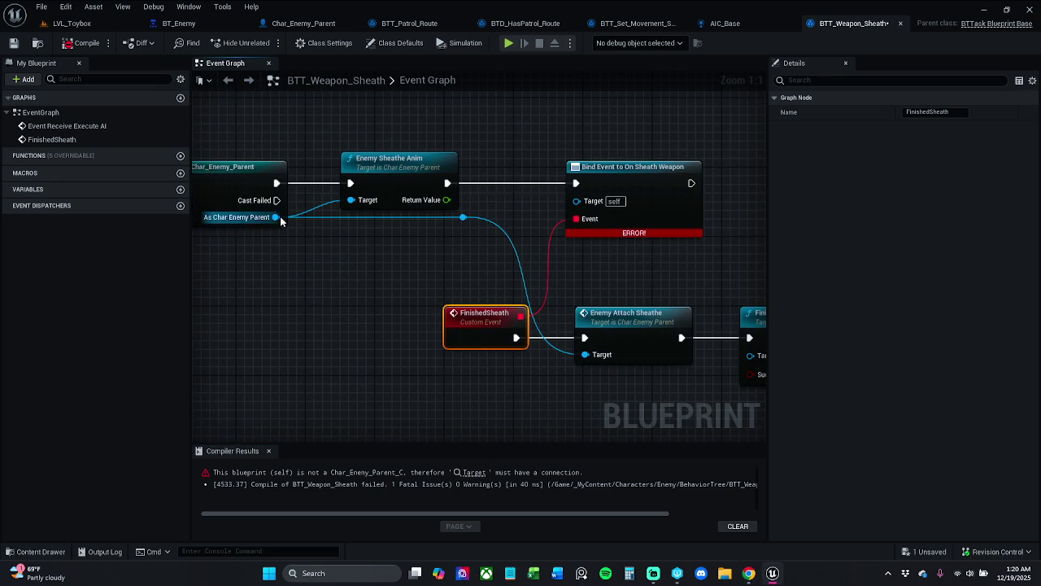
pyautogui.moveTo(463, 216); pyautogui.dragTo(613, 195)
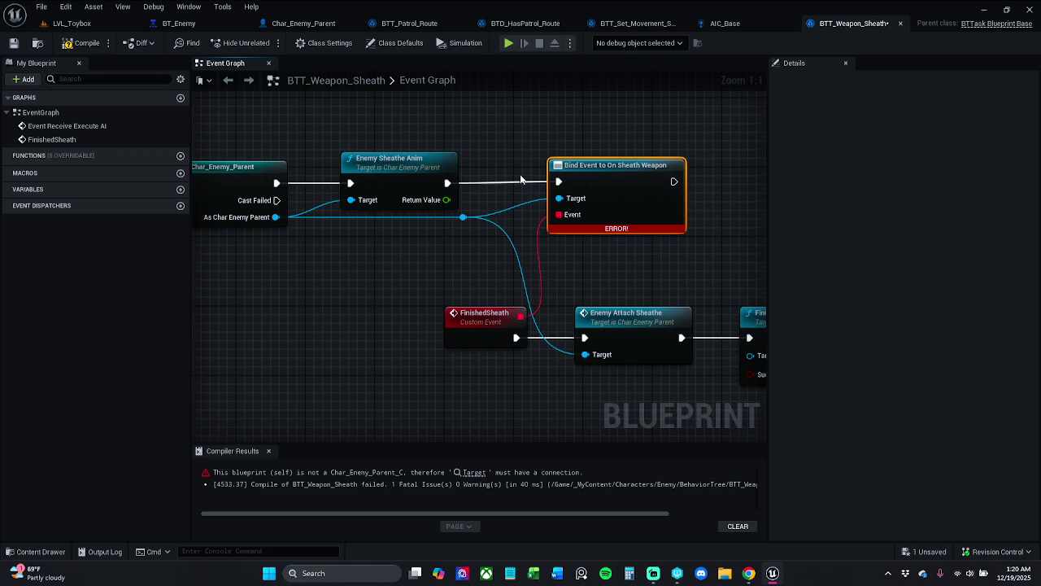
pyautogui.click(435, 186)
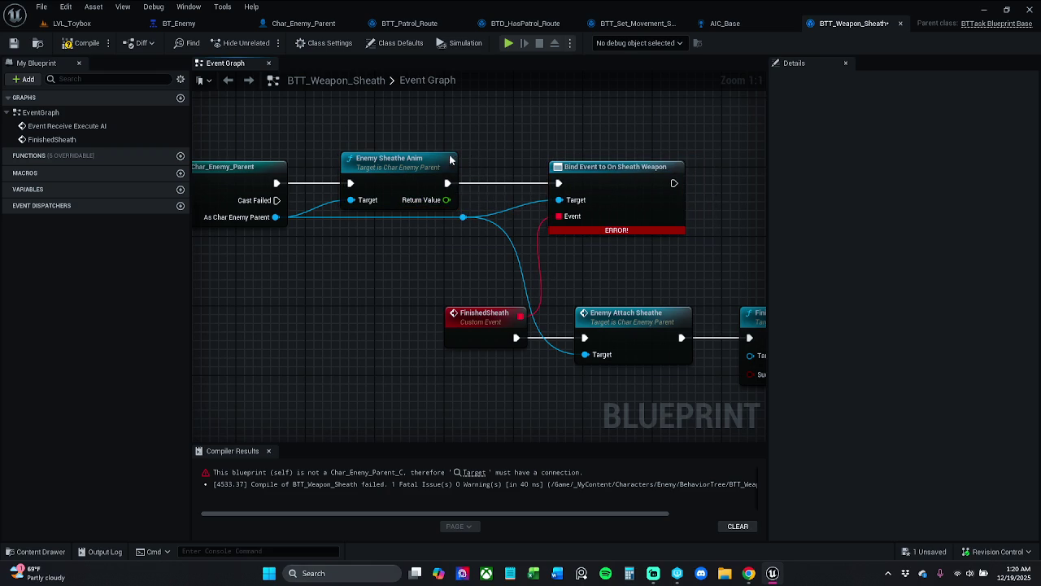
pyautogui.click(87, 47)
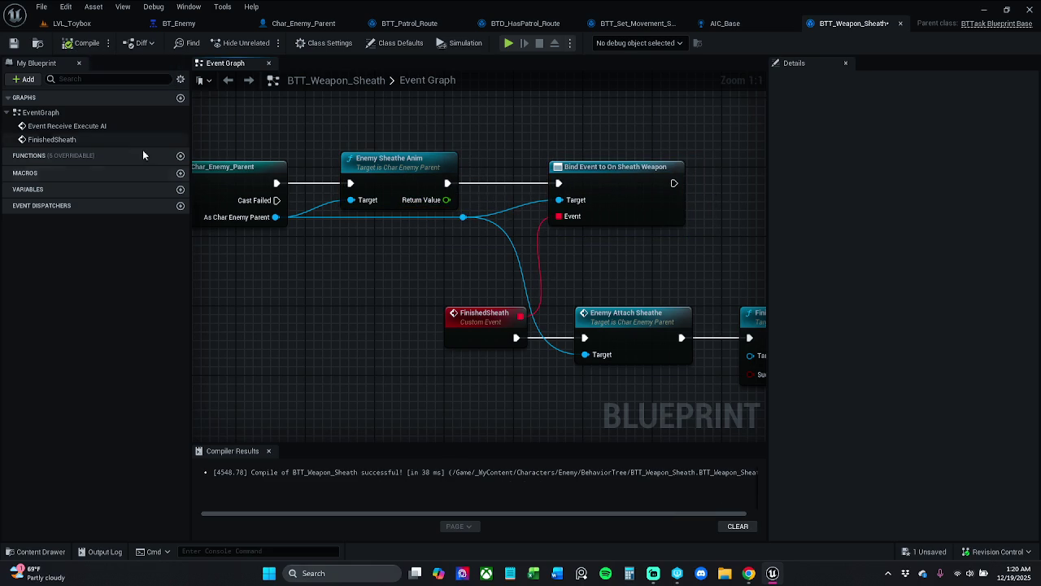
pyautogui.click(268, 451)
pyautogui.click(13, 42)
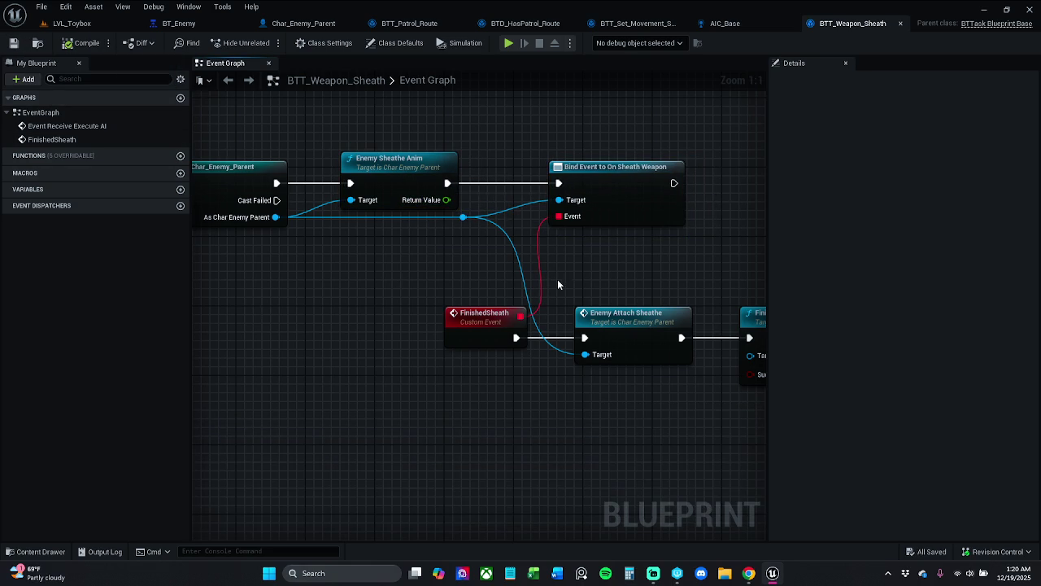
pyautogui.hotkey('alt', 'Tab')
# In BT_Enemy, move the PassiveState branch and Wait node left and up
pyautogui.click(214, 25)
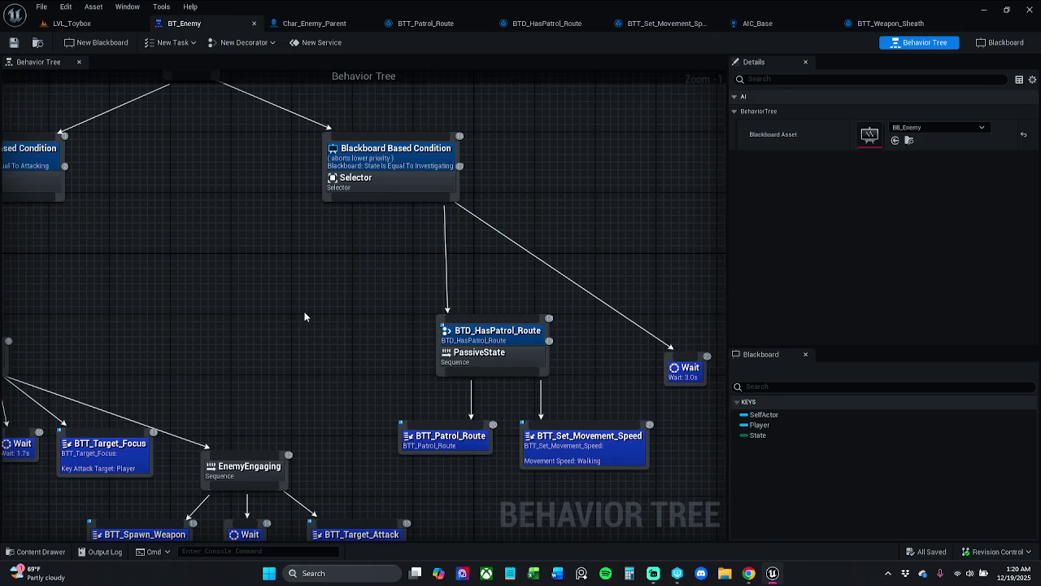
pyautogui.moveTo(316, 313); pyautogui.dragTo(338, 283)
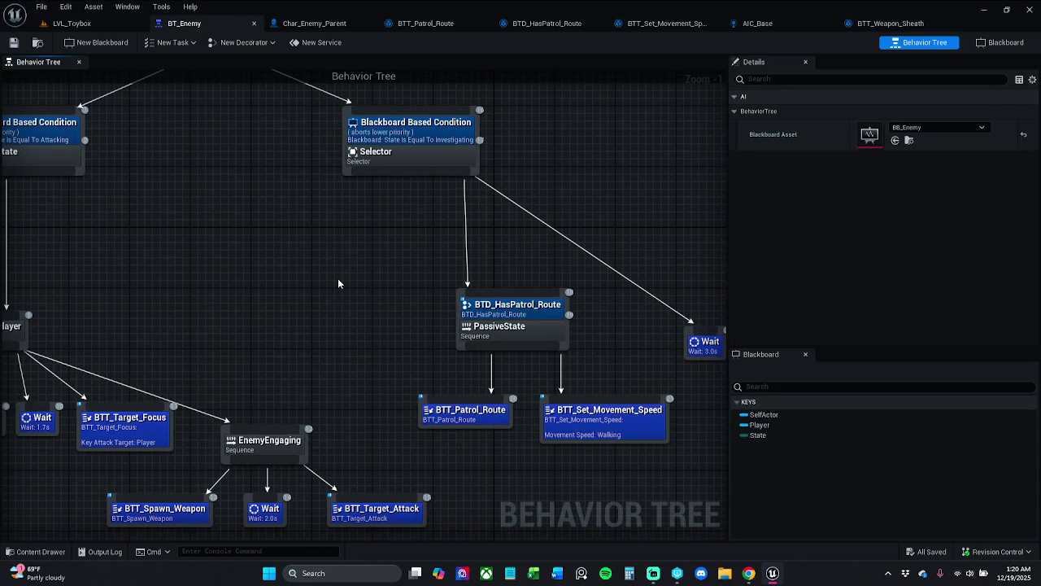
pyautogui.scroll(-2, 358, 231)
pyautogui.moveTo(370, 219); pyautogui.dragTo(692, 372)
pyautogui.moveTo(486, 291); pyautogui.dragTo(386, 251)
pyautogui.click(446, 213)
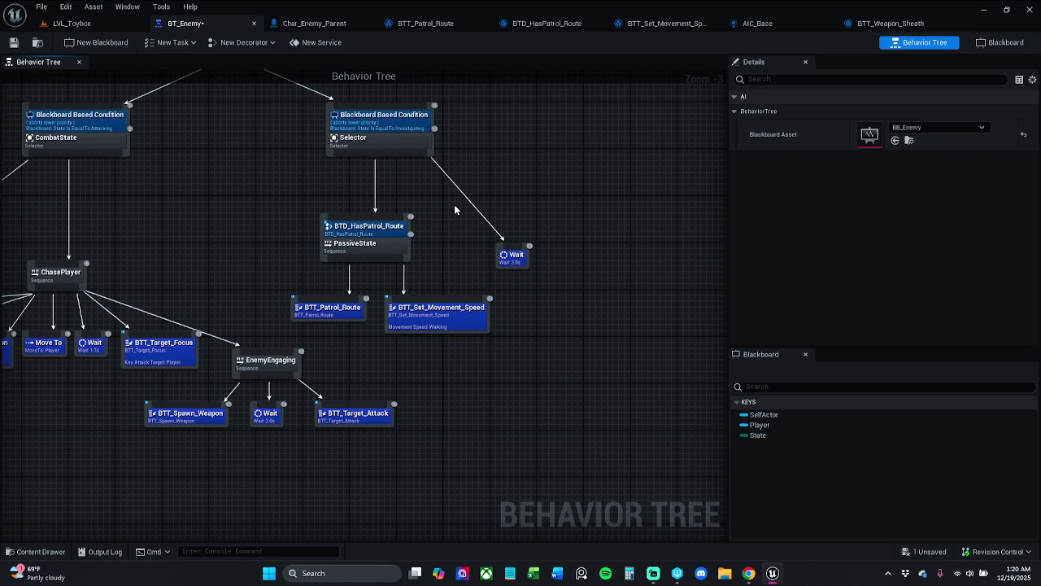
# Pan the tree and begin adding a child under the investigating Selector
pyautogui.moveTo(437, 197)
pyautogui.mouseDown()
pyautogui.moveTo(540, 197)
pyautogui.moveTo(540, 220)
pyautogui.mouseUp()
pyautogui.moveTo(368, 248)
pyautogui.mouseDown()
pyautogui.moveTo(398, 255)
pyautogui.moveTo(307, 225)
pyautogui.moveTo(328, 251)
pyautogui.mouseUp()
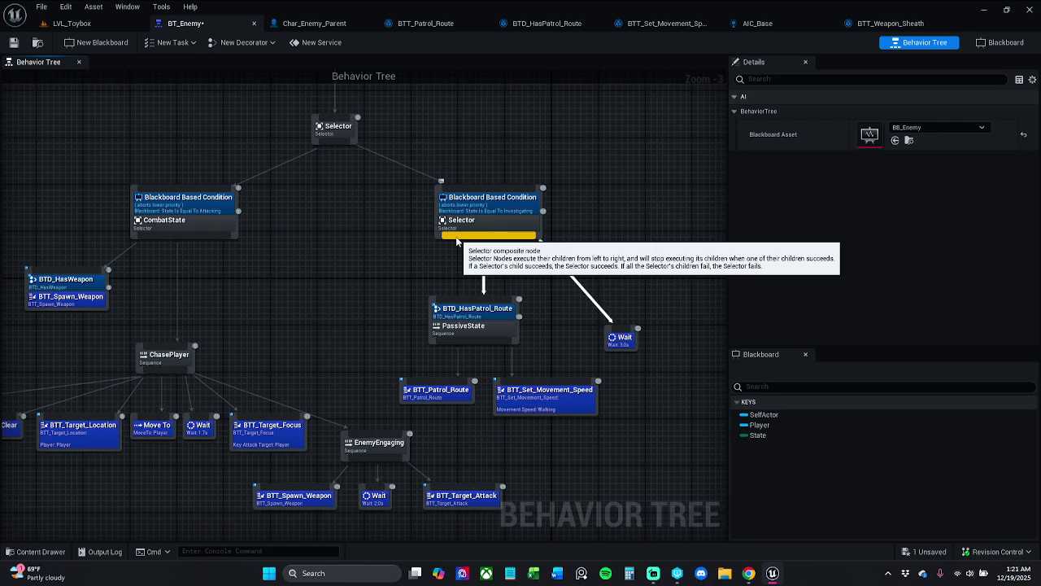
pyautogui.moveTo(457, 240); pyautogui.dragTo(455, 296)
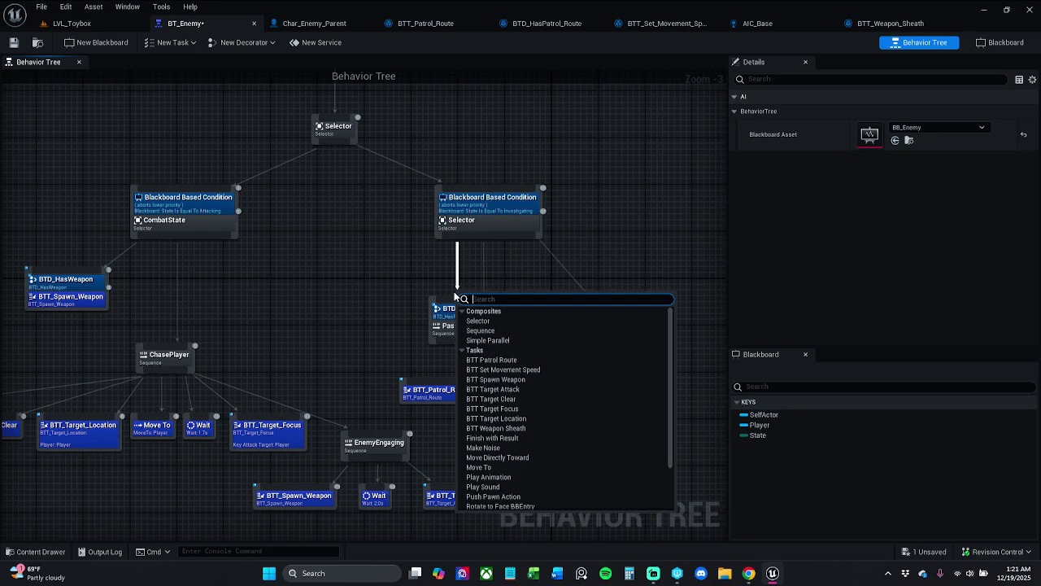
# Add a Selector node to BT_Enemy and move it off PassiveState
pyautogui.write('sle')
pyautogui.press('BackSpace')
pyautogui.press('BackSpace')
pyautogui.write('el')
pyautogui.press('Return')
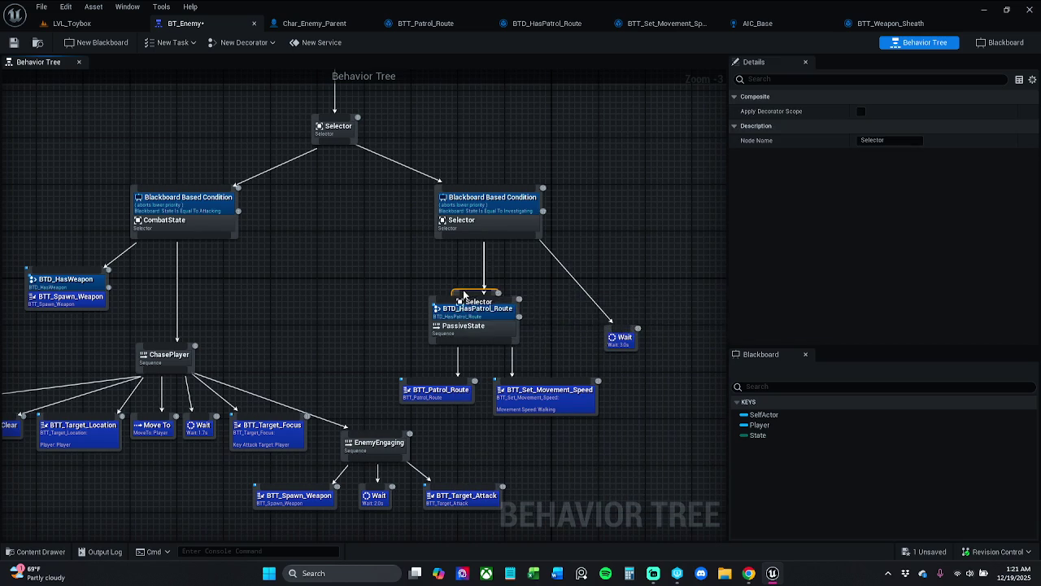
pyautogui.moveTo(463, 294)
pyautogui.mouseDown()
pyautogui.moveTo(431, 266)
pyautogui.moveTo(306, 267)
pyautogui.mouseUp()
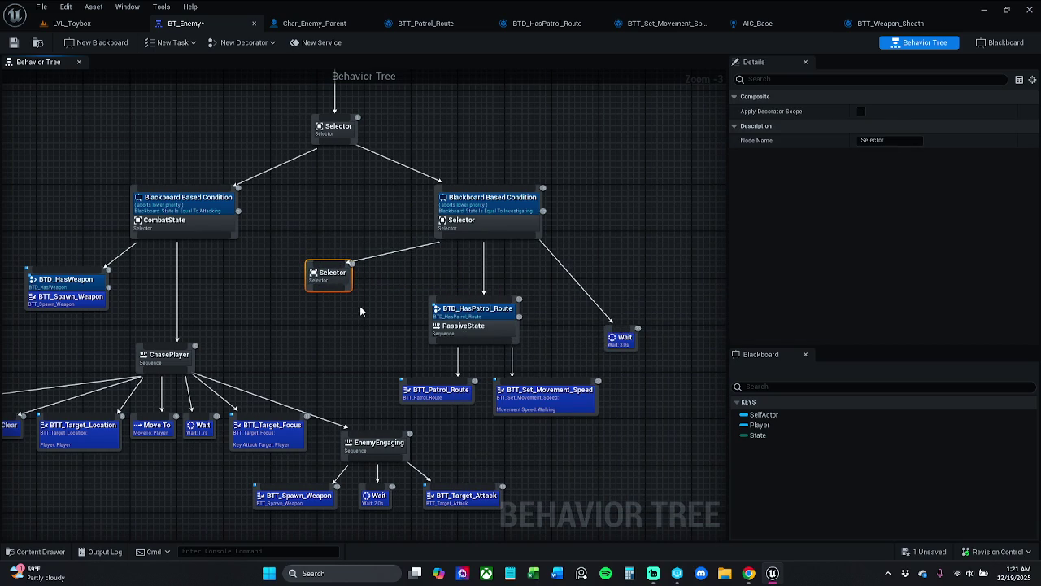
pyautogui.click(325, 298)
# Add BTT_Weapon_Sheath as the Selector's child and arrange the two nodes
pyautogui.moveTo(323, 294); pyautogui.dragTo(324, 348)
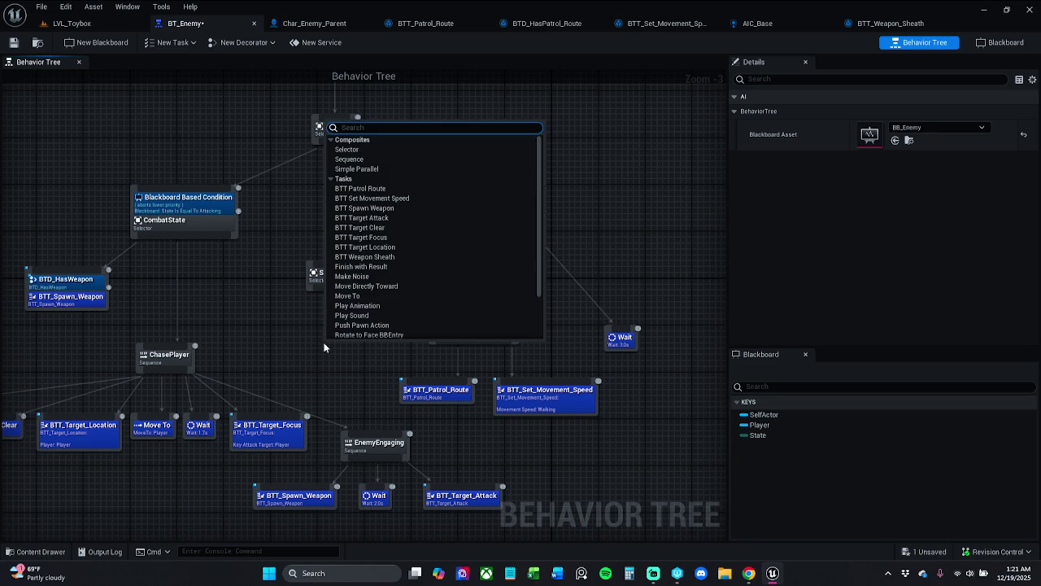
pyautogui.write('she')
pyautogui.press('Return')
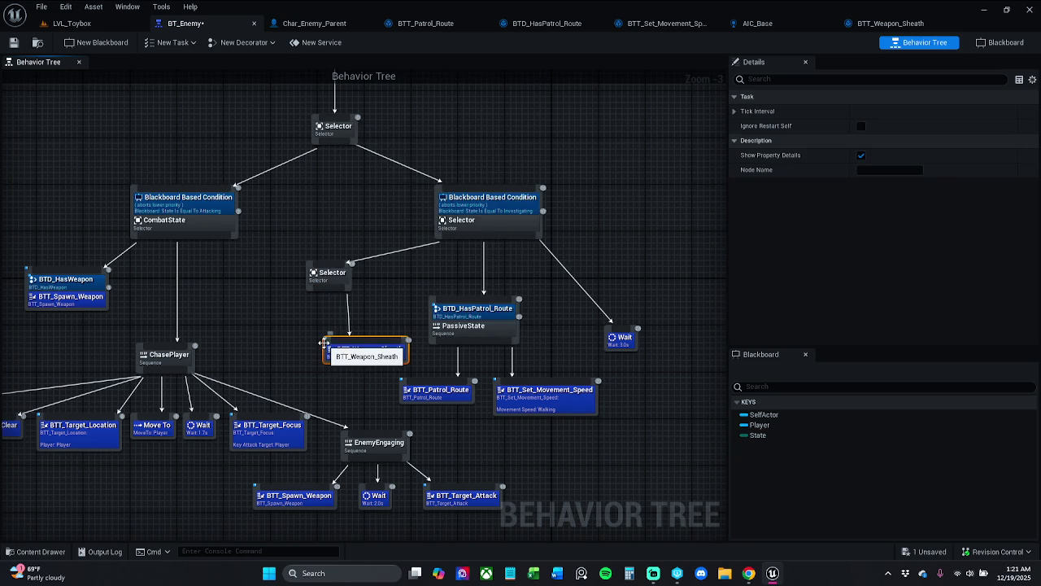
pyautogui.moveTo(312, 289); pyautogui.dragTo(330, 259)
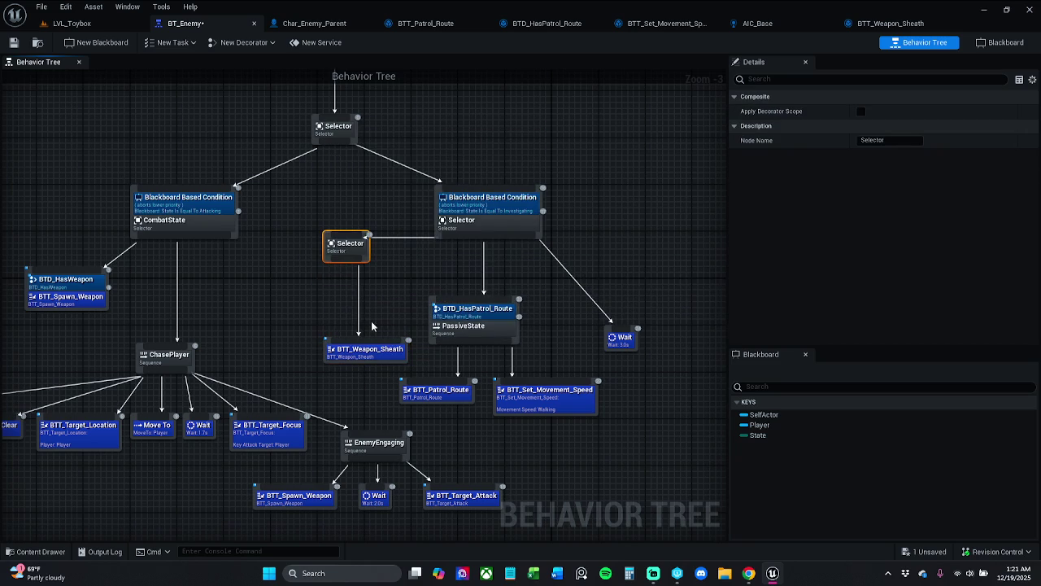
pyautogui.moveTo(375, 349)
pyautogui.mouseDown()
pyautogui.moveTo(334, 315)
pyautogui.moveTo(264, 286)
pyautogui.mouseUp()
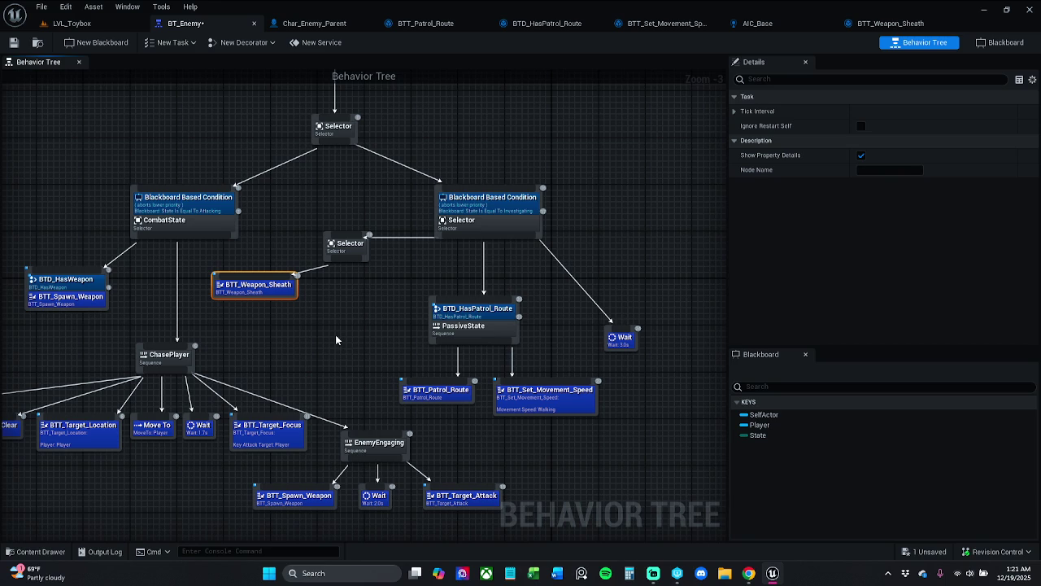
pyautogui.click(335, 334)
pyautogui.moveTo(268, 286); pyautogui.dragTo(280, 298)
pyautogui.click(336, 274)
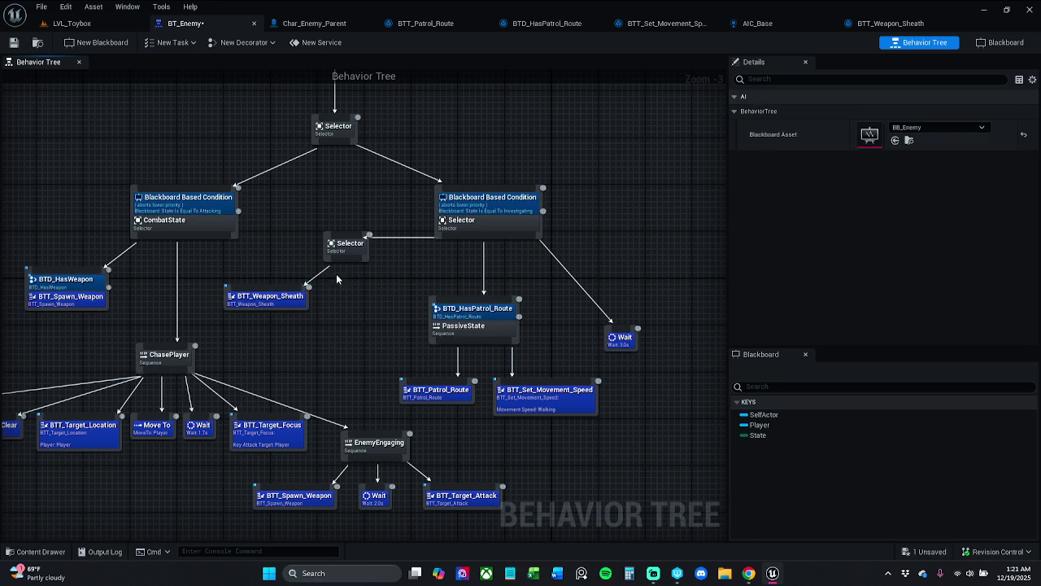
# Dismiss the node search without adding anything and wire the Selector to PassiveState
pyautogui.moveTo(348, 260); pyautogui.dragTo(349, 290)
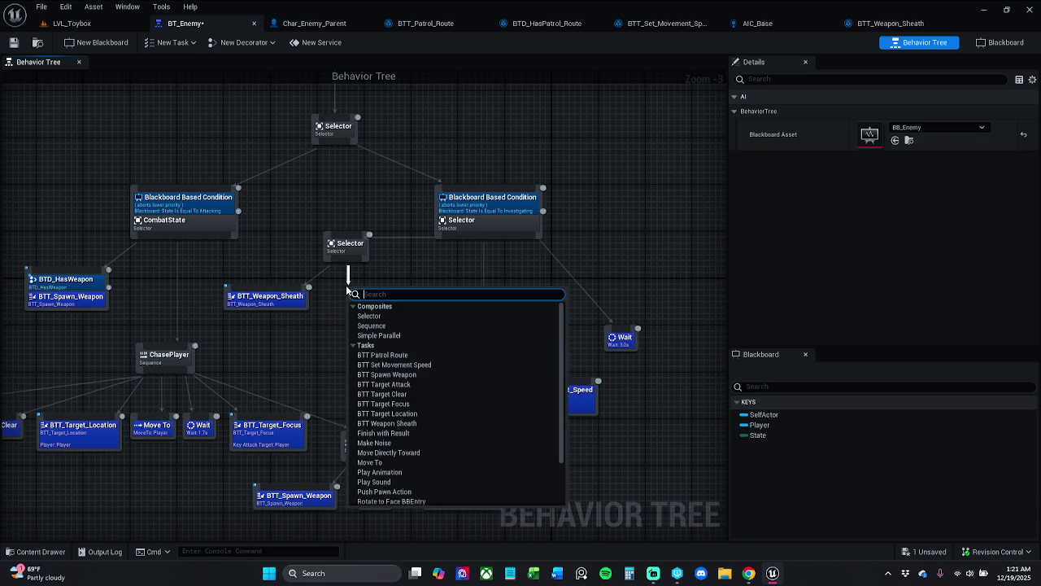
pyautogui.click(393, 261)
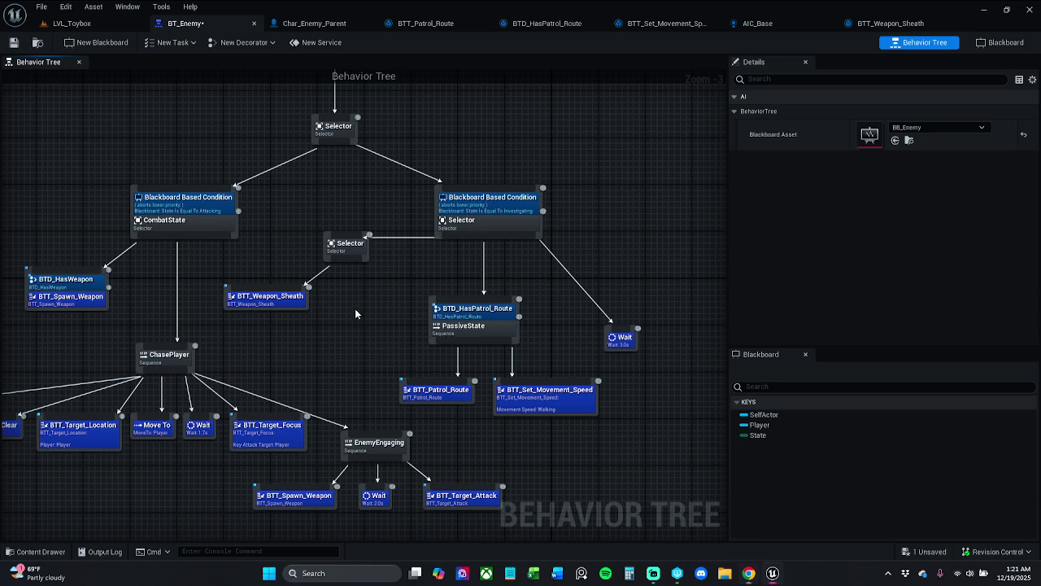
pyautogui.moveTo(346, 259)
pyautogui.mouseDown()
pyautogui.moveTo(444, 294)
pyautogui.moveTo(454, 311)
pyautogui.mouseUp()
# Attempt to link PassiveState to the Wait node, then cancel the node menu
pyautogui.moveTo(500, 339); pyautogui.dragTo(605, 342)
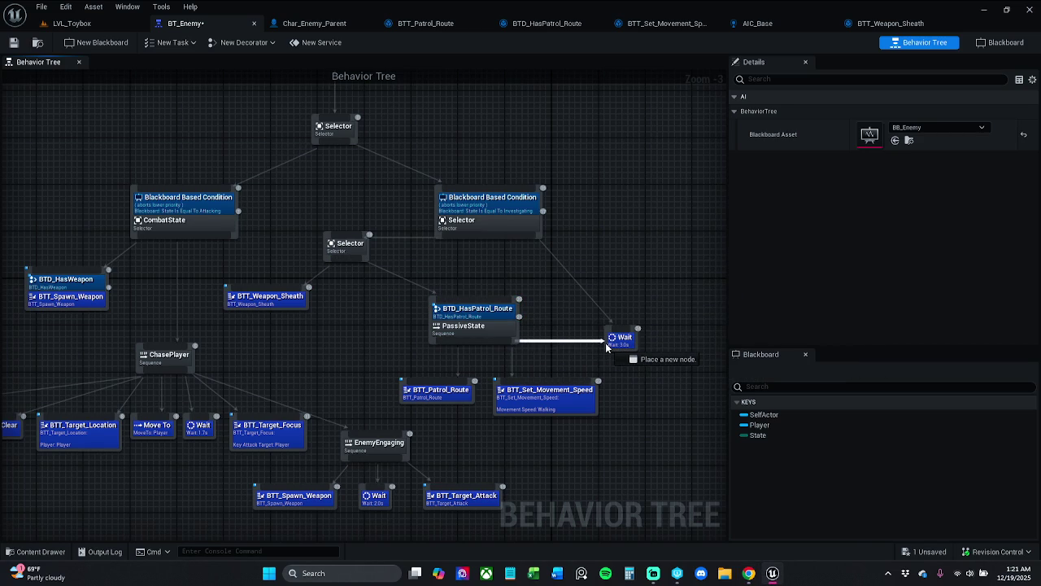
pyautogui.moveTo(605, 342); pyautogui.dragTo(606, 343)
pyautogui.click(551, 306)
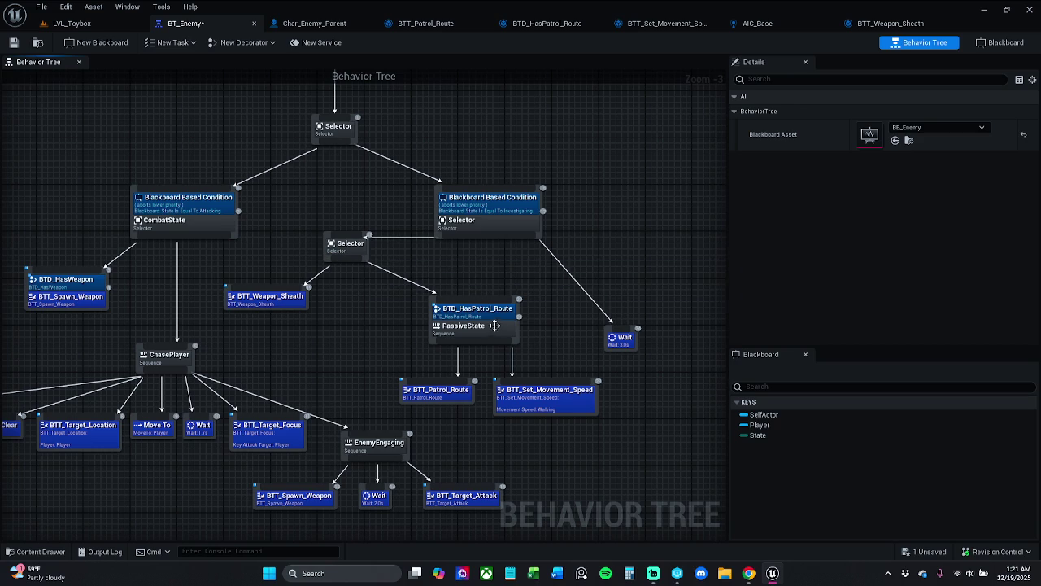
# Move the Selector subtree and the investigating condition node right and down
pyautogui.moveTo(456, 428)
pyautogui.mouseDown()
pyautogui.moveTo(501, 309)
pyautogui.moveTo(497, 319)
pyautogui.moveTo(570, 362)
pyautogui.moveTo(384, 309)
pyautogui.mouseUp()
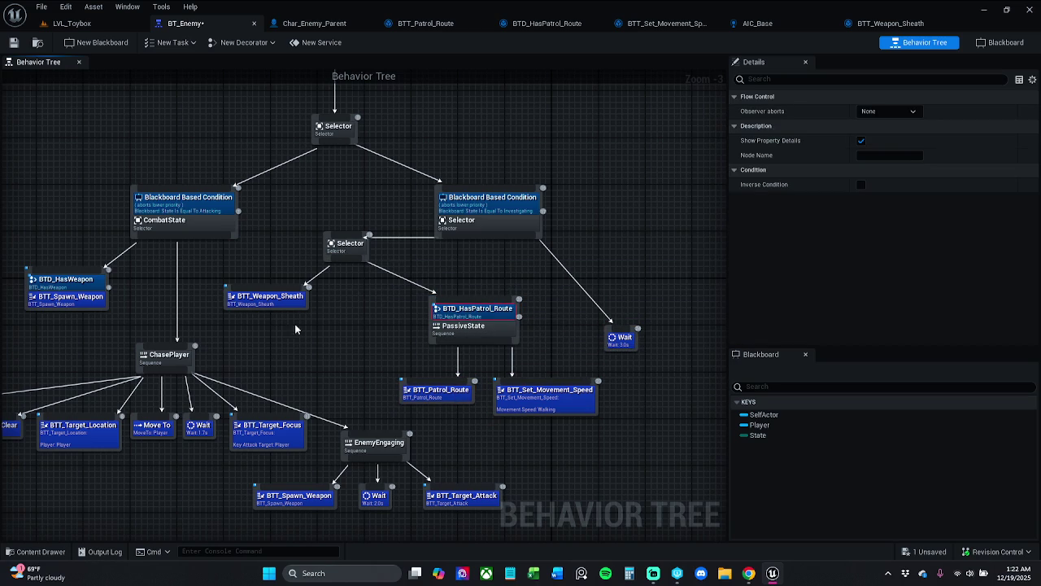
pyautogui.moveTo(293, 279)
pyautogui.mouseDown()
pyautogui.moveTo(732, 500)
pyautogui.moveTo(621, 366)
pyautogui.moveTo(656, 400)
pyautogui.mouseUp()
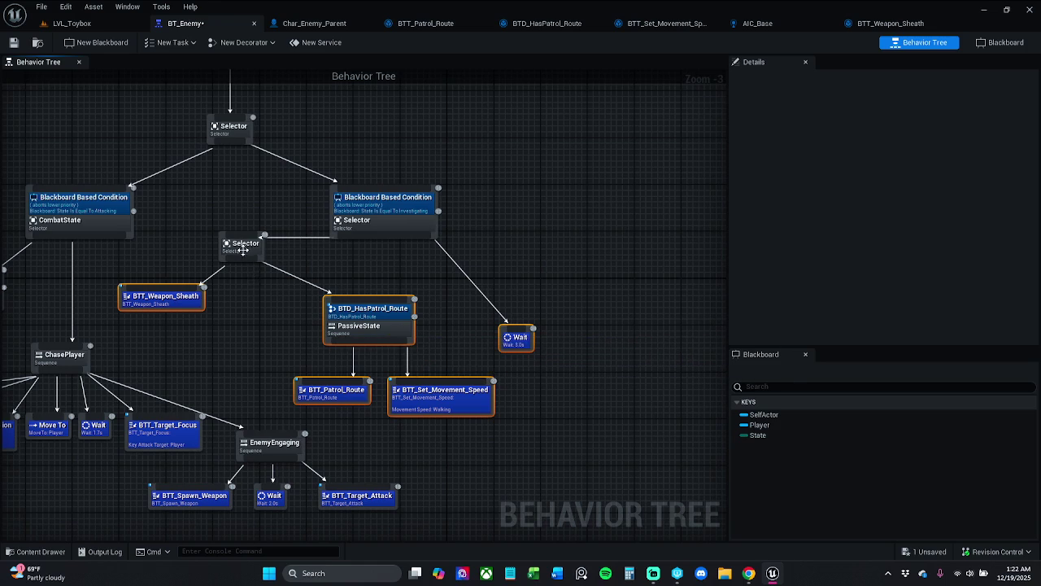
pyautogui.moveTo(253, 258)
pyautogui.mouseDown()
pyautogui.moveTo(508, 303)
pyautogui.moveTo(443, 318)
pyautogui.mouseUp()
pyautogui.click(487, 286)
pyautogui.moveTo(408, 218); pyautogui.dragTo(482, 200)
pyautogui.click(375, 335)
pyautogui.moveTo(375, 335); pyautogui.dragTo(617, 456)
pyautogui.moveTo(473, 379); pyautogui.dragTo(454, 390)
# Realign the Selector, BTT_Weapon_Sheath and condition node above the Wait node
pyautogui.moveTo(371, 270); pyautogui.dragTo(504, 332)
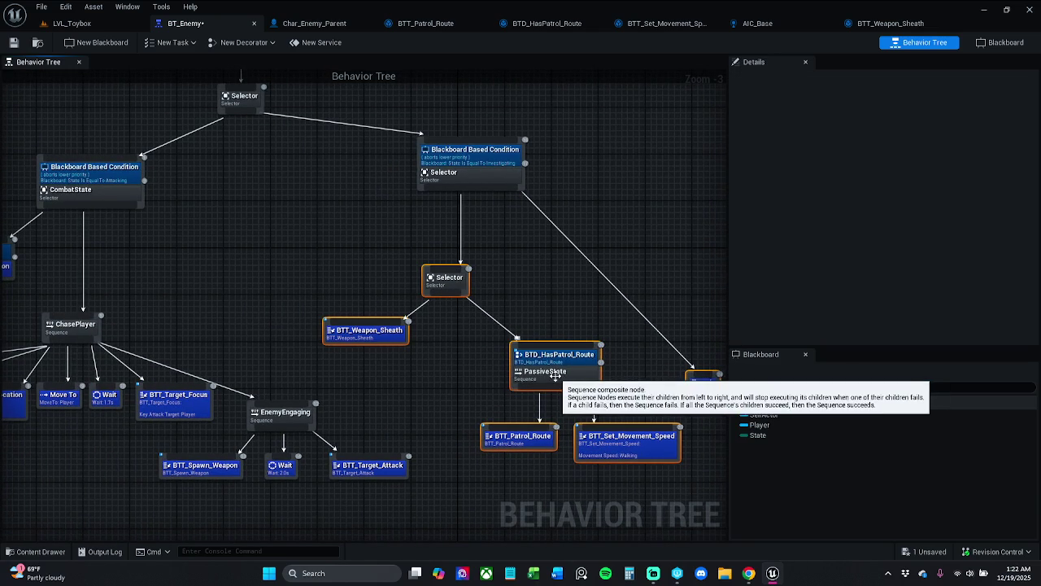
pyautogui.moveTo(556, 373); pyautogui.dragTo(603, 376)
pyautogui.click(584, 325)
pyautogui.moveTo(584, 325); pyautogui.dragTo(482, 332)
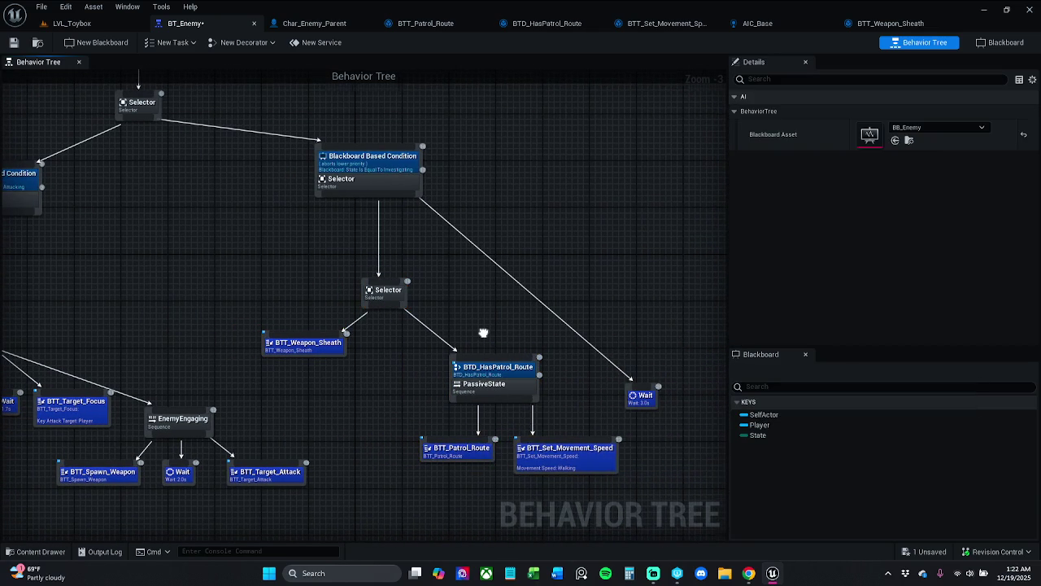
pyautogui.moveTo(375, 180); pyautogui.dragTo(404, 175)
pyautogui.click(419, 296)
pyautogui.click(303, 346)
pyautogui.keyDown('ctrl'); pyautogui.click(391, 298); pyautogui.keyUp('ctrl')
pyautogui.moveTo(391, 299); pyautogui.dragTo(381, 251)
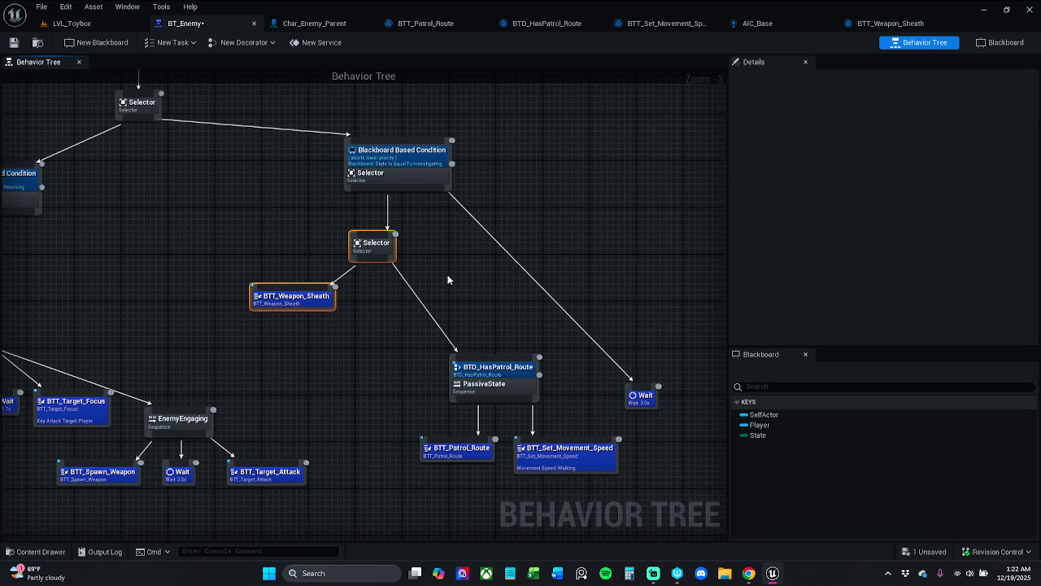
pyautogui.click(501, 277)
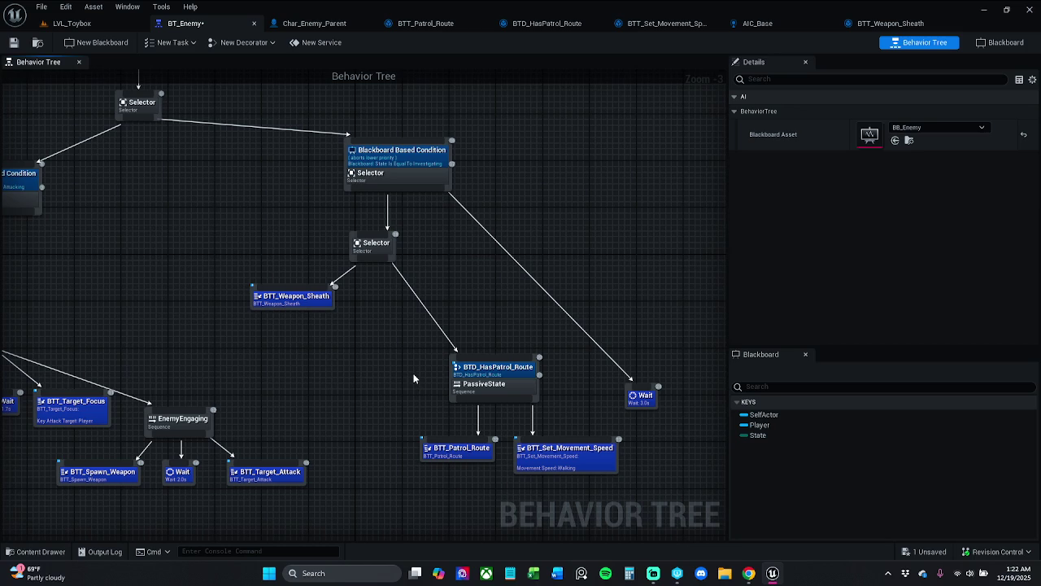
# Add a nested Selector holding BTD_HasPatrol_Route's PassiveState and the 3.0s Wait
pyautogui.moveTo(372, 259); pyautogui.dragTo(474, 298)
pyautogui.write('select')
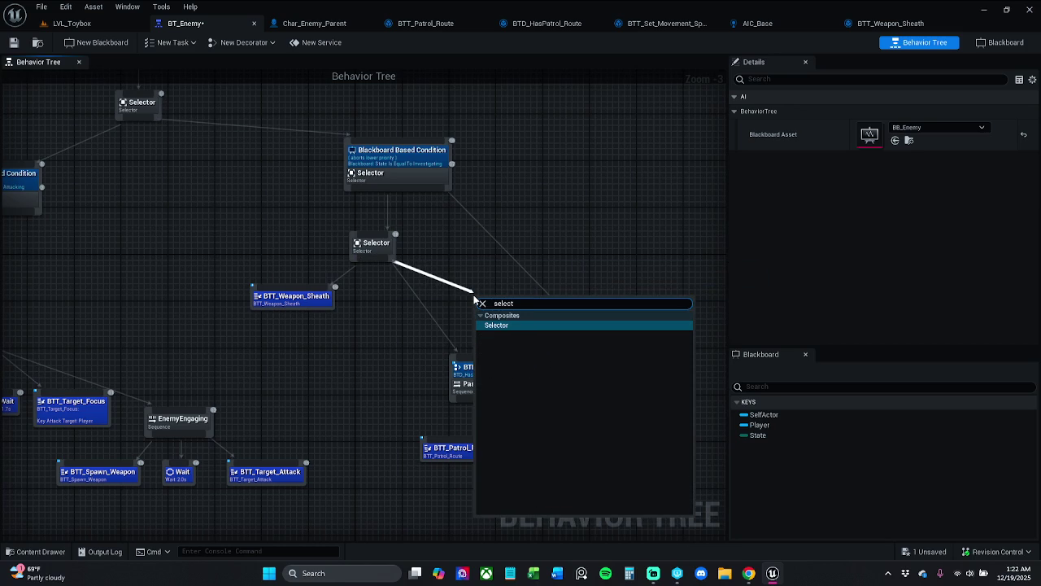
pyautogui.write('or')
pyautogui.press('Return')
pyautogui.moveTo(487, 318)
pyautogui.mouseDown()
pyautogui.moveTo(491, 358)
pyautogui.moveTo(513, 368)
pyautogui.mouseUp()
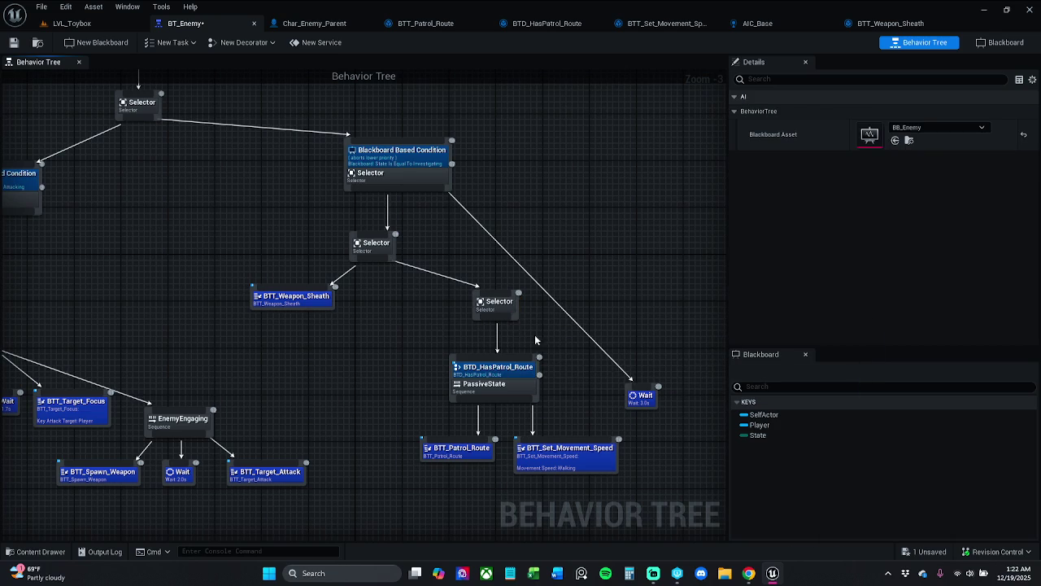
pyautogui.moveTo(497, 303)
pyautogui.mouseDown()
pyautogui.moveTo(466, 285)
pyautogui.moveTo(645, 395)
pyautogui.mouseUp()
pyautogui.press('Escape')
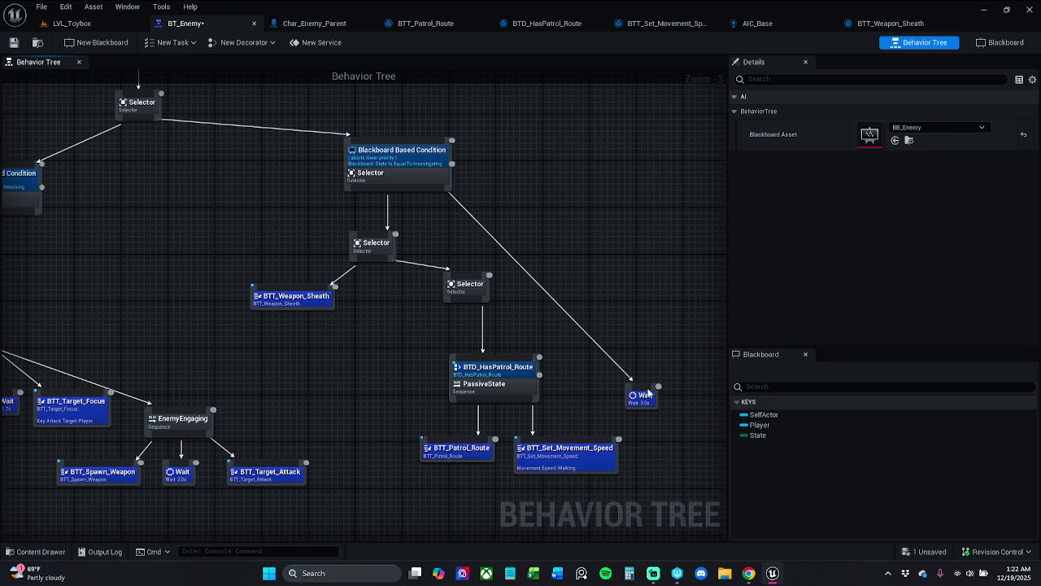
pyautogui.moveTo(643, 389)
pyautogui.mouseDown()
pyautogui.moveTo(480, 304)
pyautogui.moveTo(500, 287)
pyautogui.mouseUp()
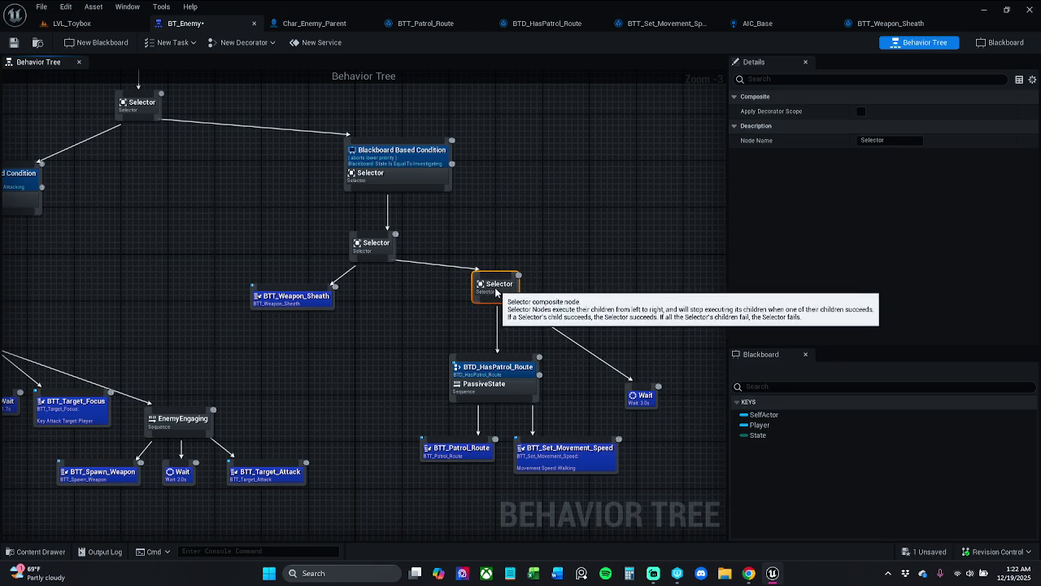
# Shift the Selector and BTT_Weapon_Sheath right to tidy the branch
pyautogui.moveTo(470, 489)
pyautogui.mouseDown()
pyautogui.moveTo(544, 392)
pyautogui.moveTo(509, 370)
pyautogui.moveTo(461, 369)
pyautogui.mouseUp()
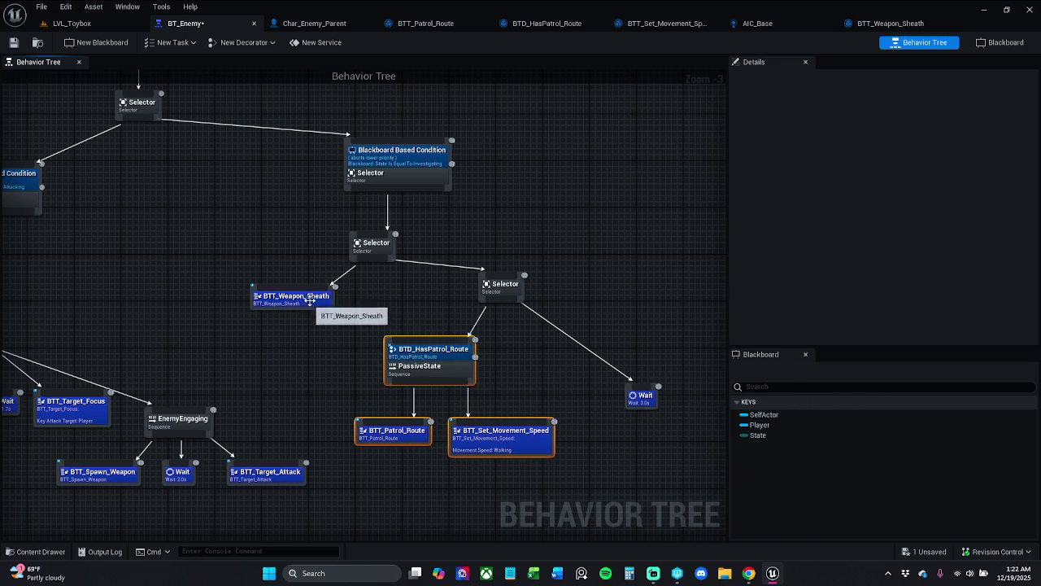
pyautogui.moveTo(254, 229); pyautogui.dragTo(428, 312)
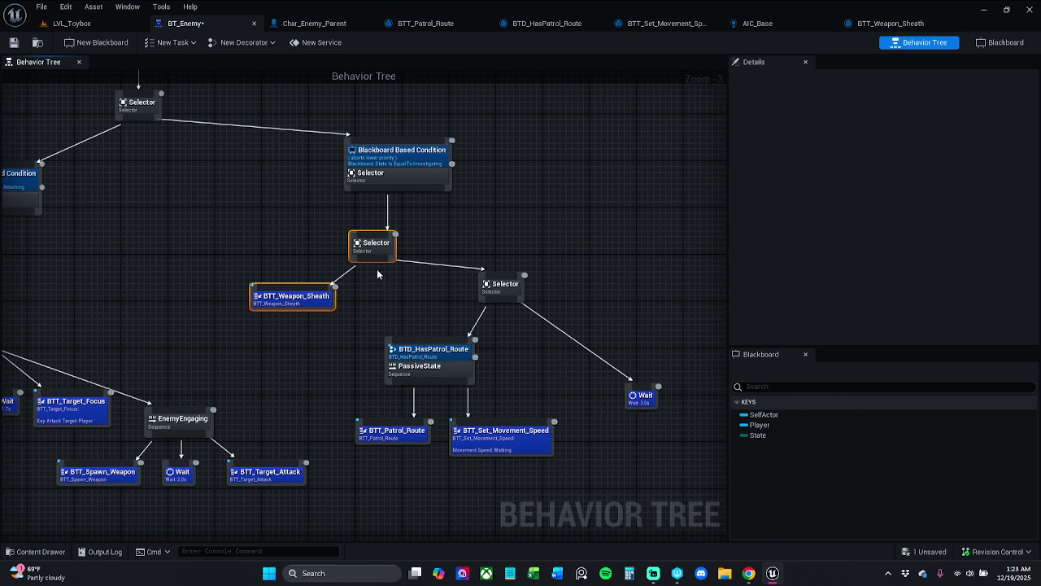
pyautogui.moveTo(382, 250); pyautogui.dragTo(417, 244)
pyautogui.click(570, 325)
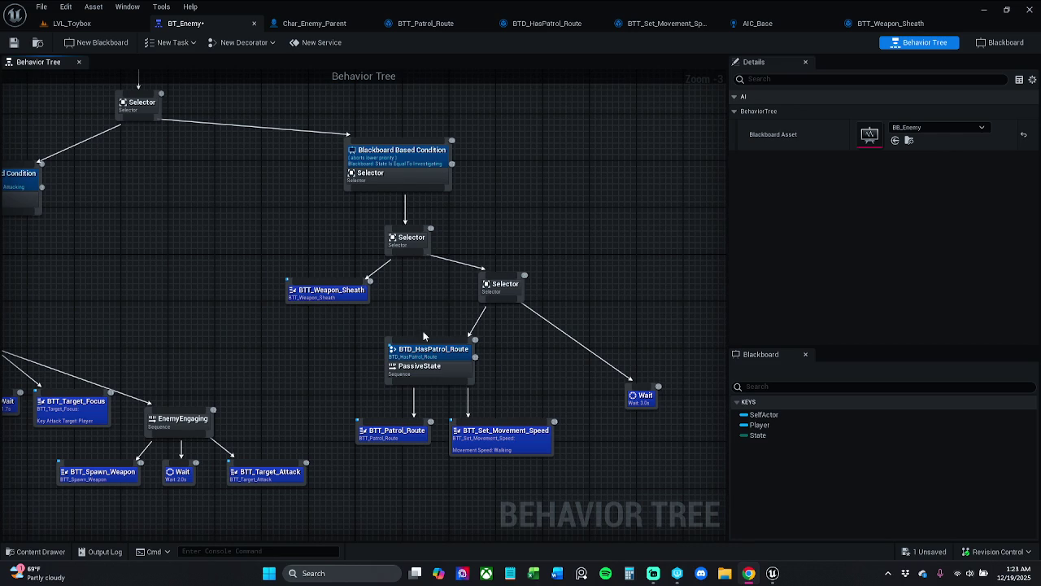
# Change the EnemyEngaging Wait from 2.0 to 1.7 seconds
pyautogui.moveTo(442, 322); pyautogui.dragTo(389, 330)
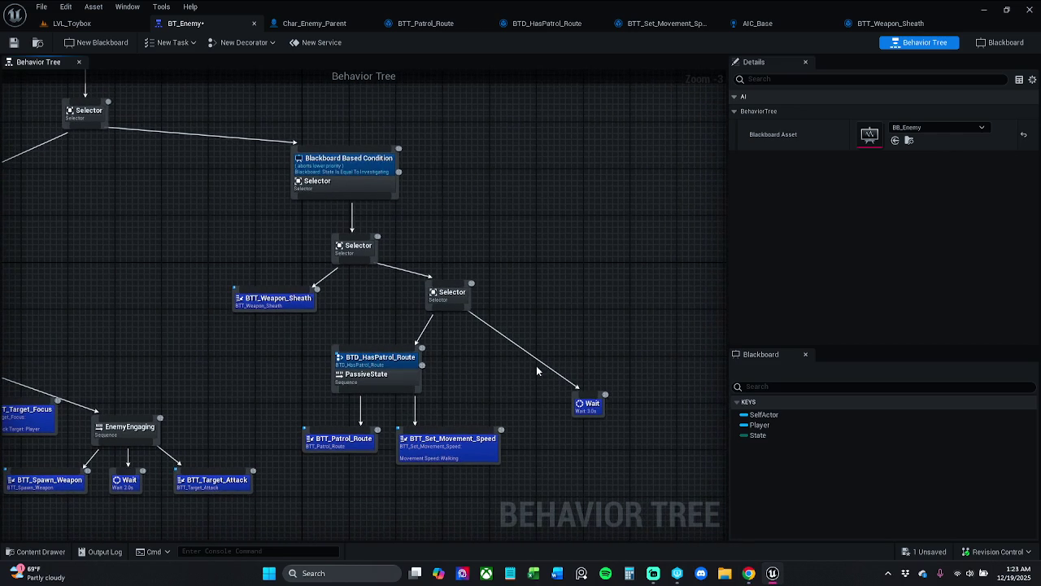
pyautogui.moveTo(574, 395); pyautogui.dragTo(498, 349)
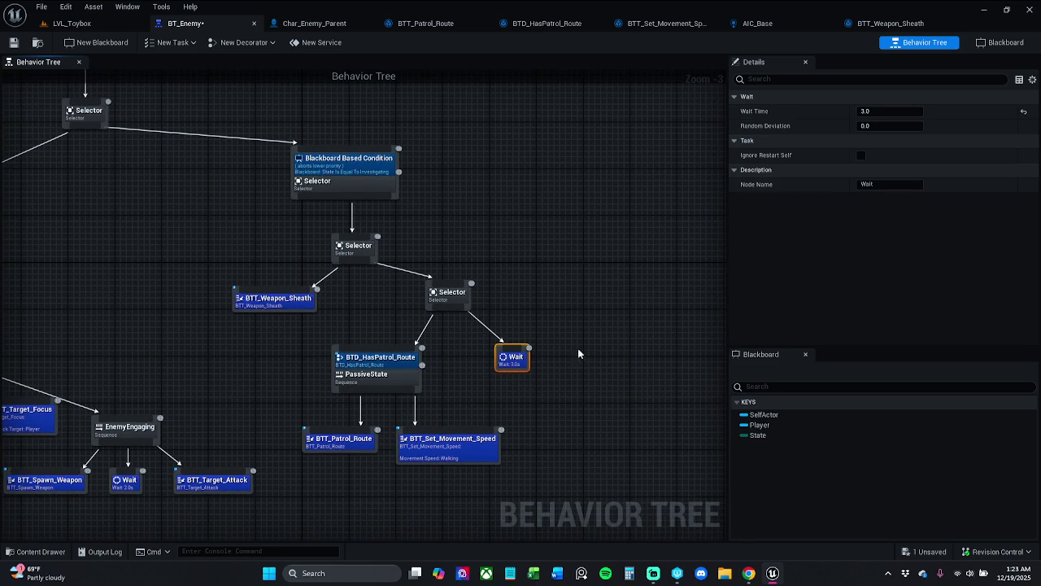
pyautogui.moveTo(431, 323); pyautogui.dragTo(633, 314)
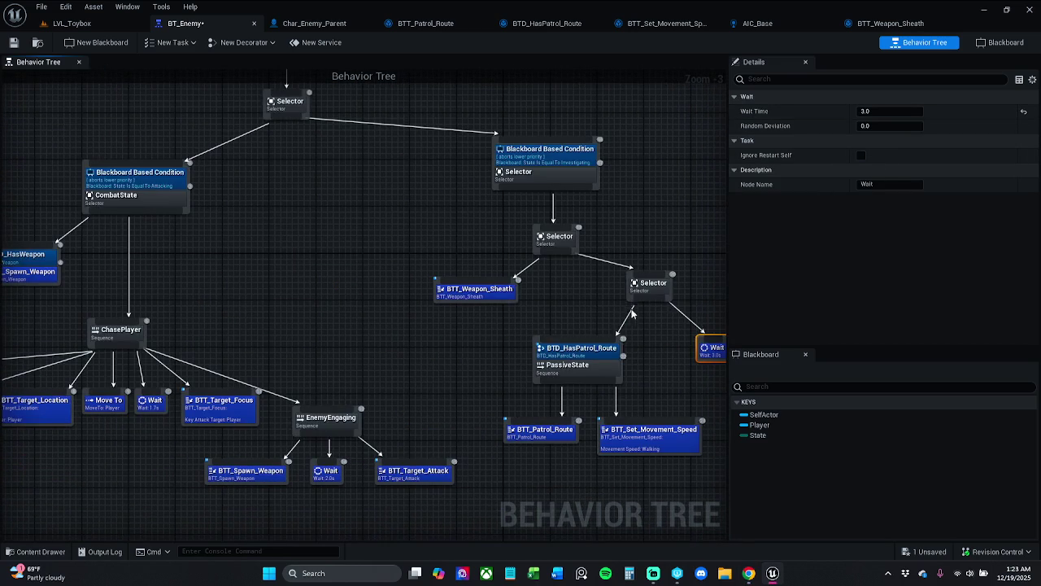
pyautogui.scroll(3, 175, 410)
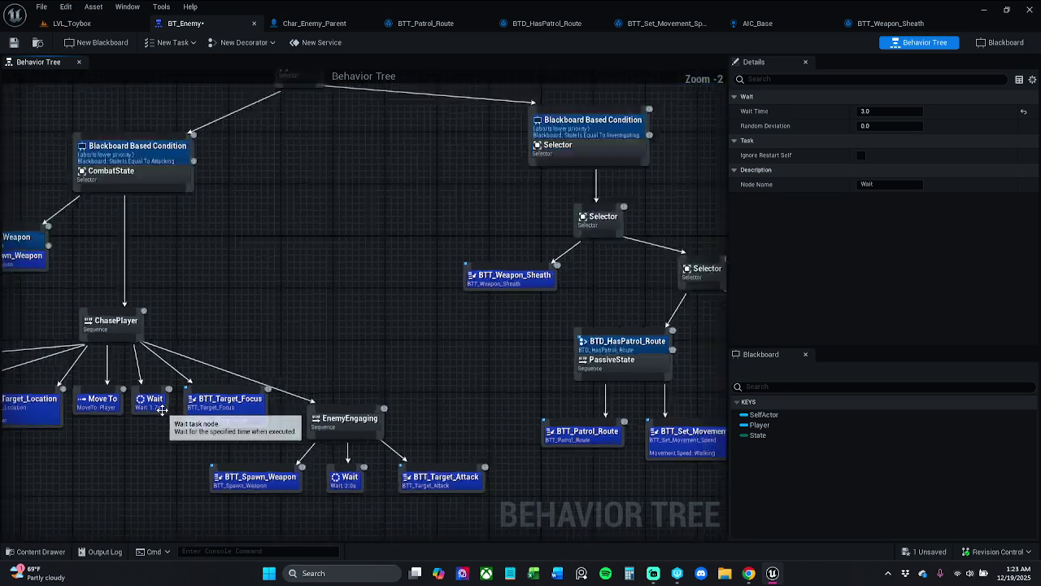
pyautogui.click(164, 426)
pyautogui.click(152, 402)
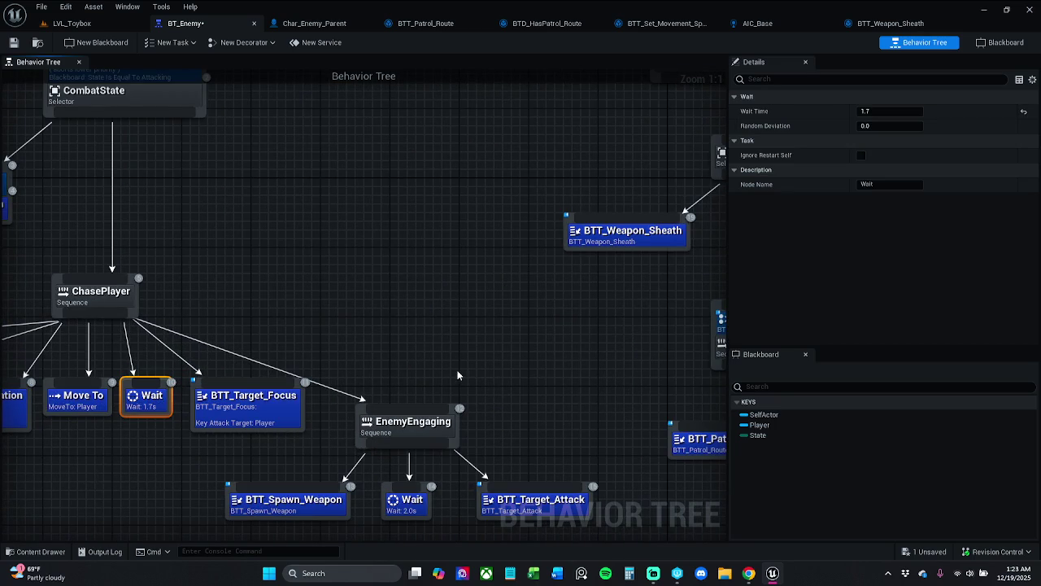
pyautogui.click(404, 499)
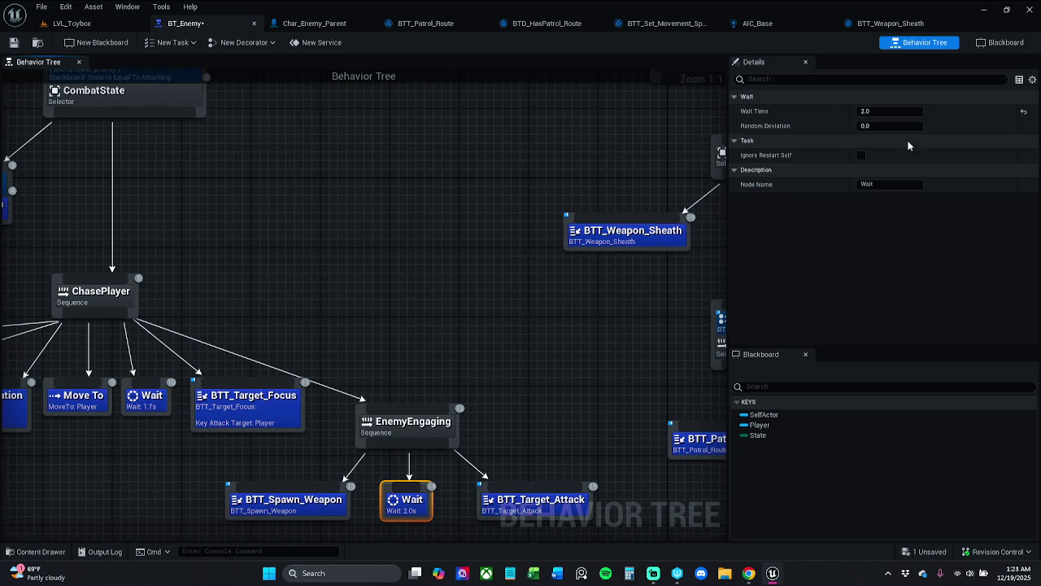
pyautogui.click(900, 112)
pyautogui.write('1.7')
pyautogui.press('Return')
# Set the patrol fallback Wait from 3.0 to 1.7 seconds and save BT_Enemy
pyautogui.moveTo(700, 293)
pyautogui.mouseDown()
pyautogui.moveTo(627, 288)
pyautogui.moveTo(387, 309)
pyautogui.mouseUp()
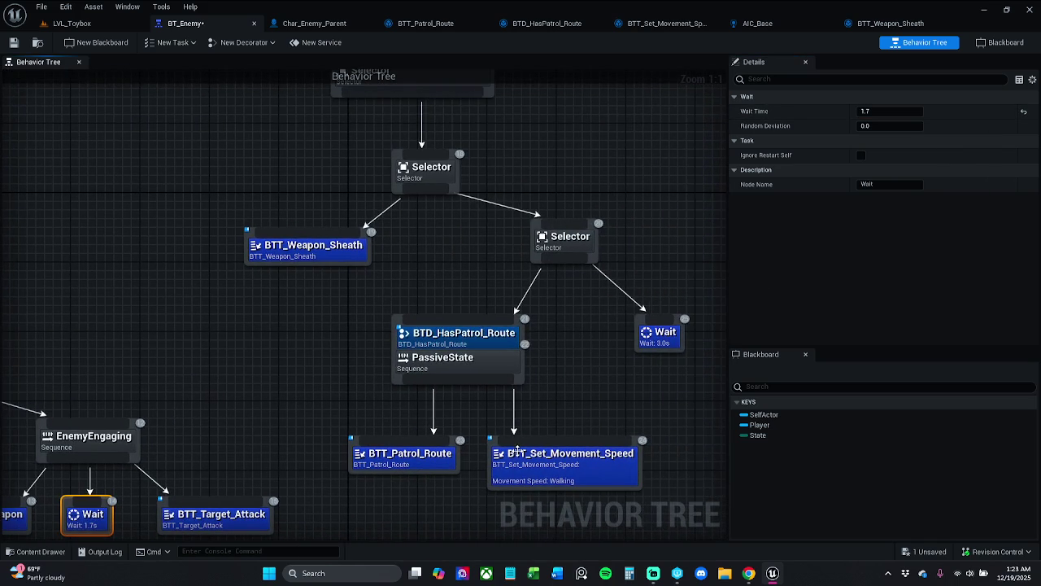
pyautogui.click(665, 334)
pyautogui.click(899, 110)
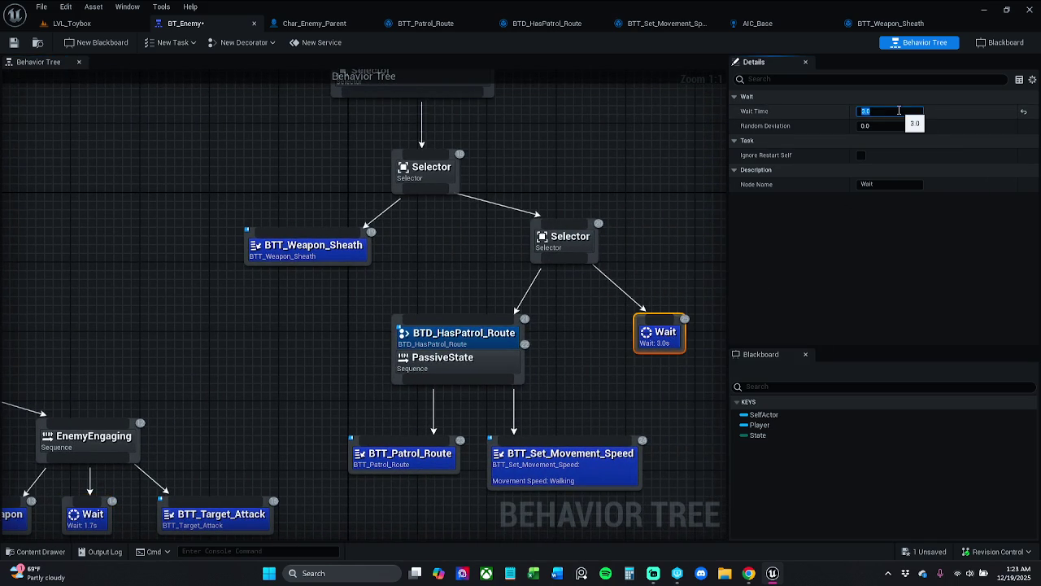
pyautogui.write('1.7')
pyautogui.press('Return')
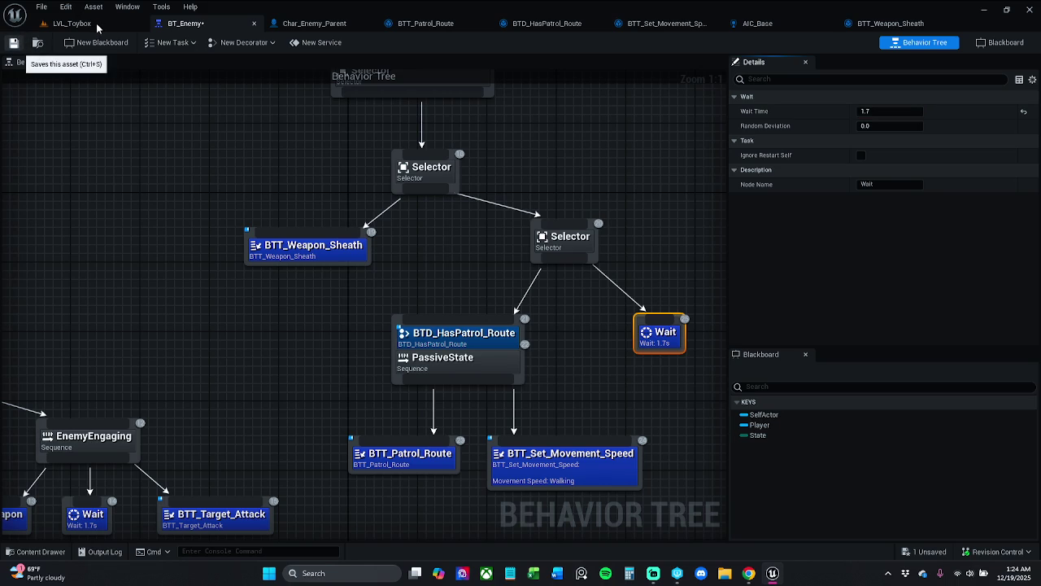
pyautogui.hotkey('ctrl', 's')
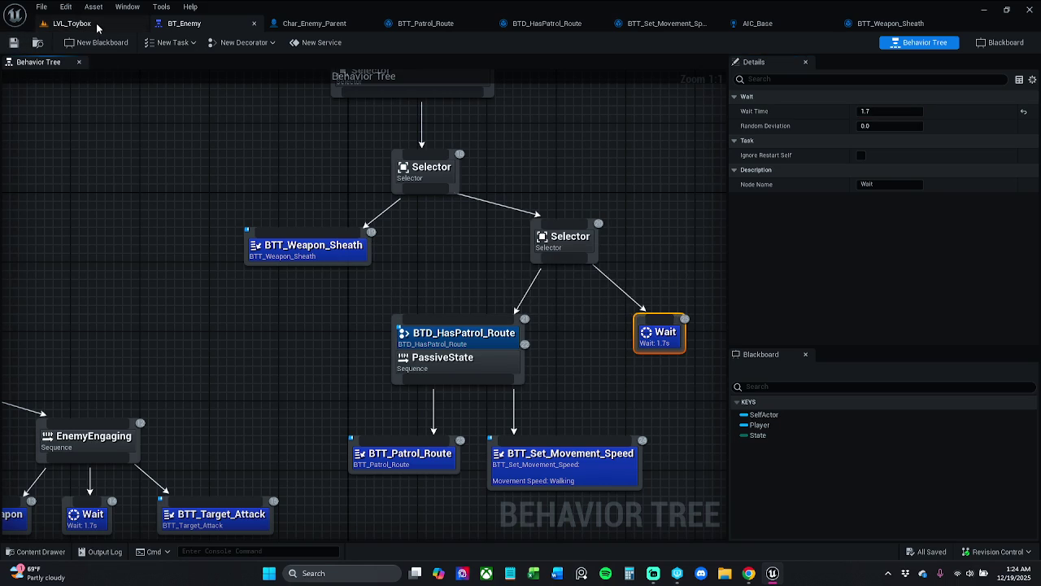
# Play LVL_Toybox, pick up swords and run toward the enemy, then stop the session
pyautogui.click(96, 25)
pyautogui.click(265, 43)
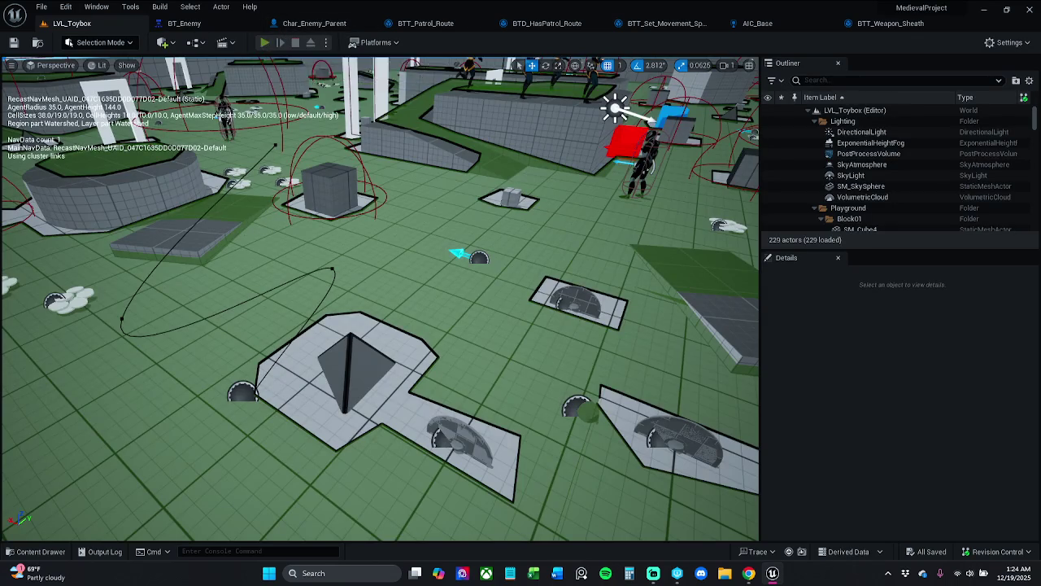
pyautogui.press('w')
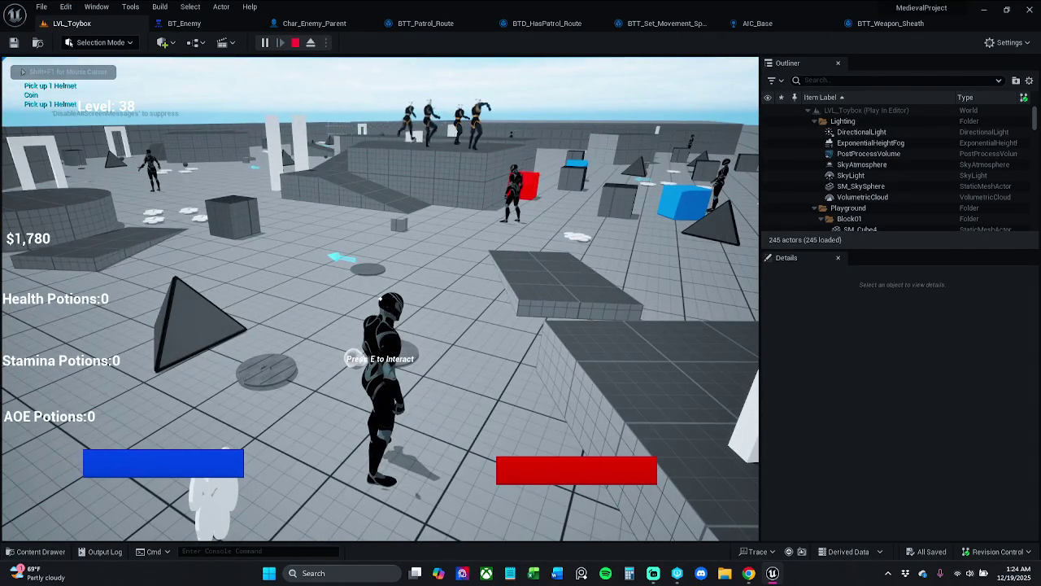
pyautogui.press('e')
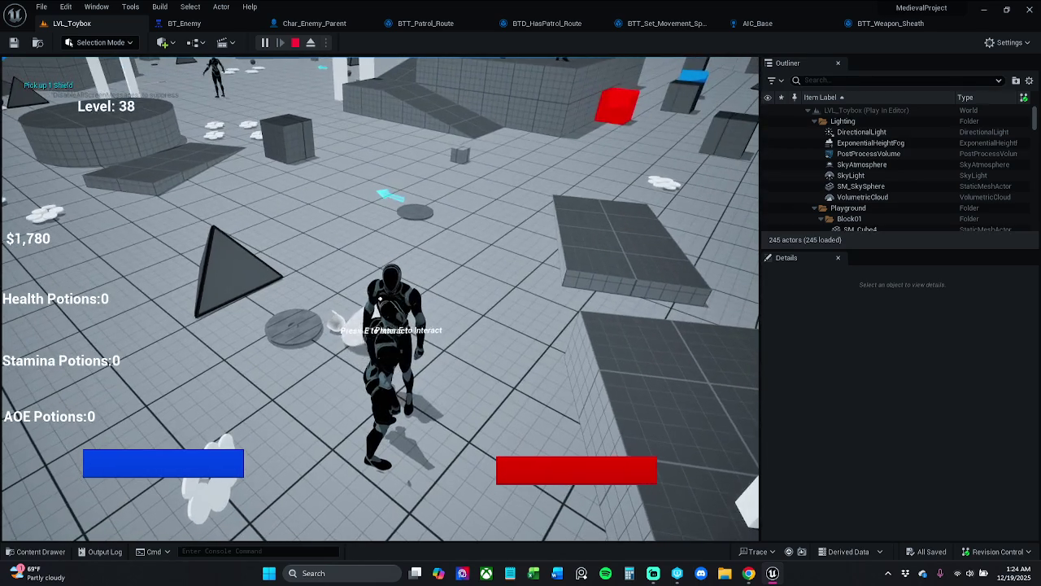
pyautogui.press('e')
pyautogui.press('e')
pyautogui.press('e')
pyautogui.press('e')
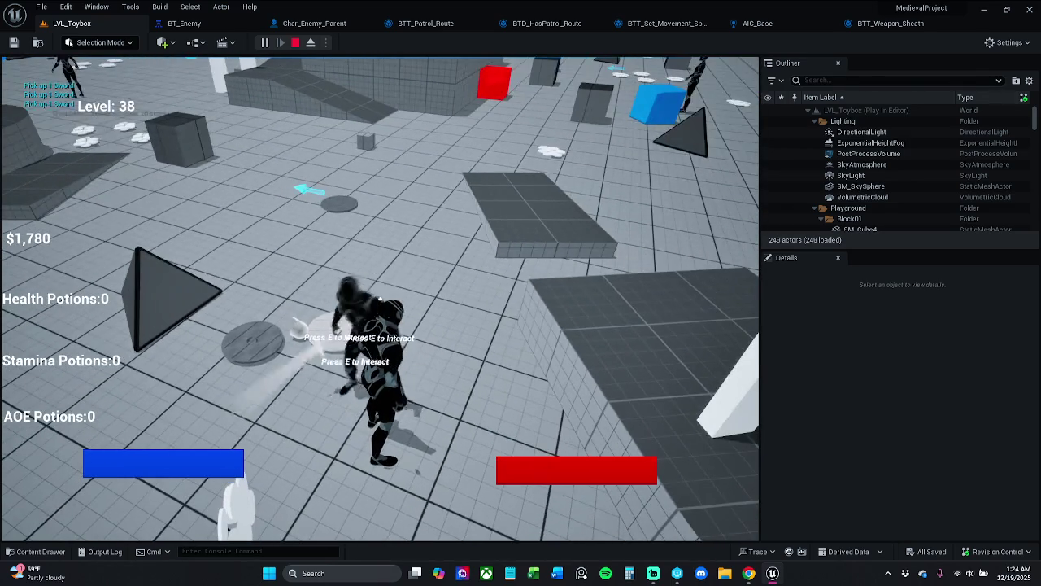
pyautogui.press('e')
pyautogui.press('e')
pyautogui.press('e')
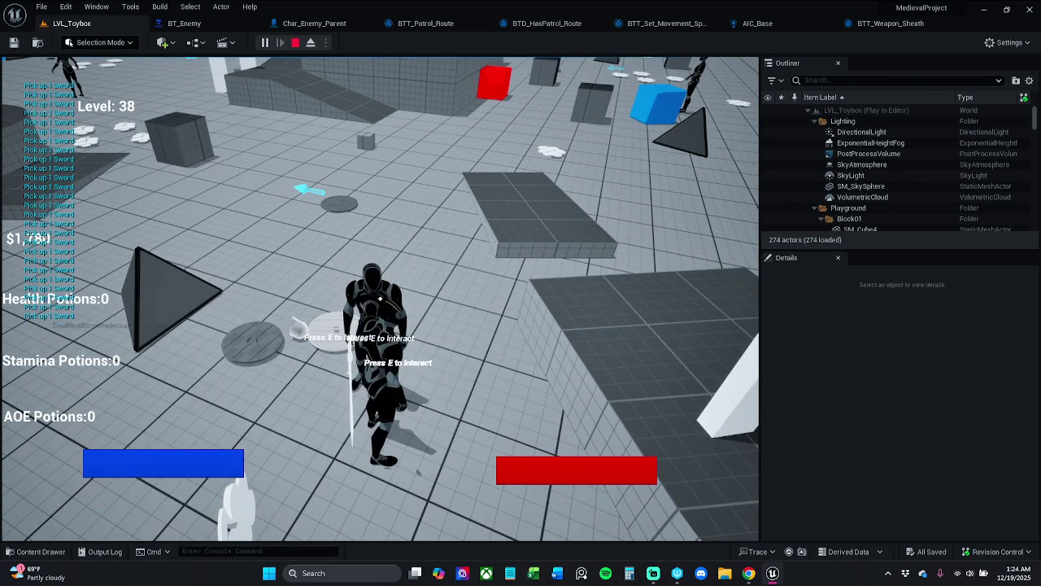
pyautogui.press('w')
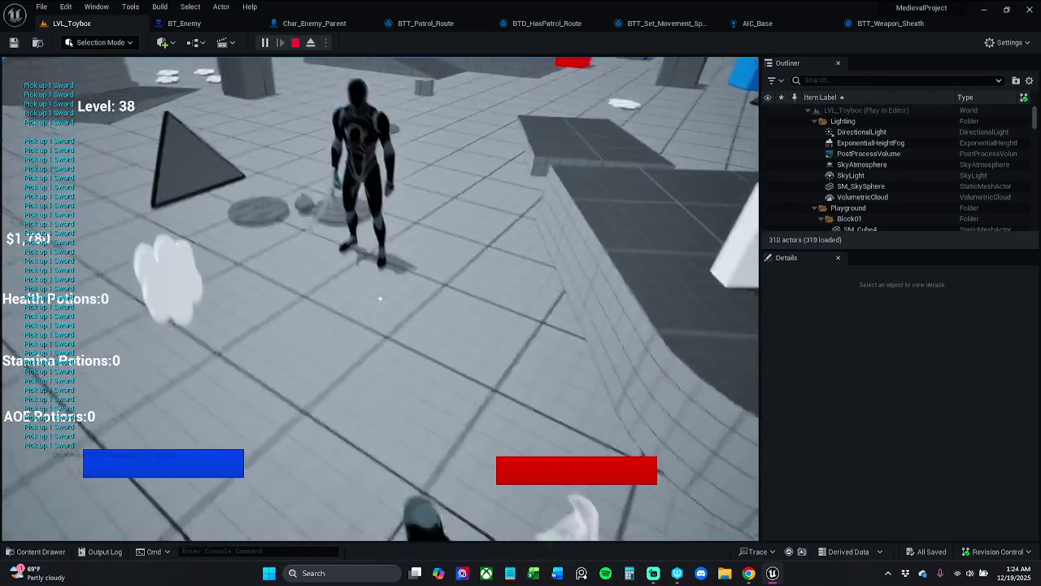
pyautogui.press('w')
pyautogui.press('e')
pyautogui.press('e')
pyautogui.press('e')
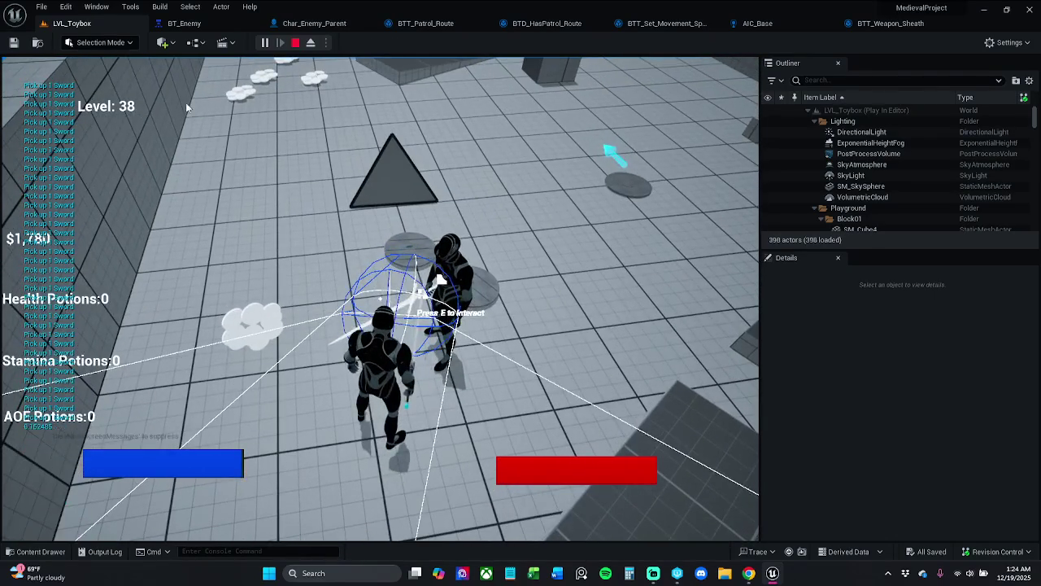
pyautogui.press('Escape')
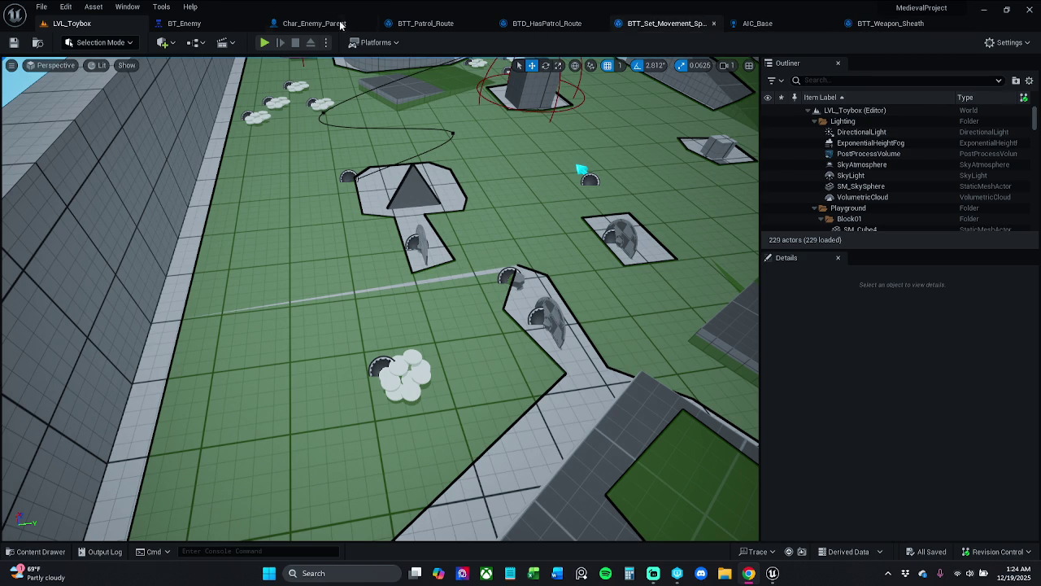
# Return to BT_Enemy, check the blackboard keys and inspect the BTD_HasPatrol_Route decorator
pyautogui.click(221, 26)
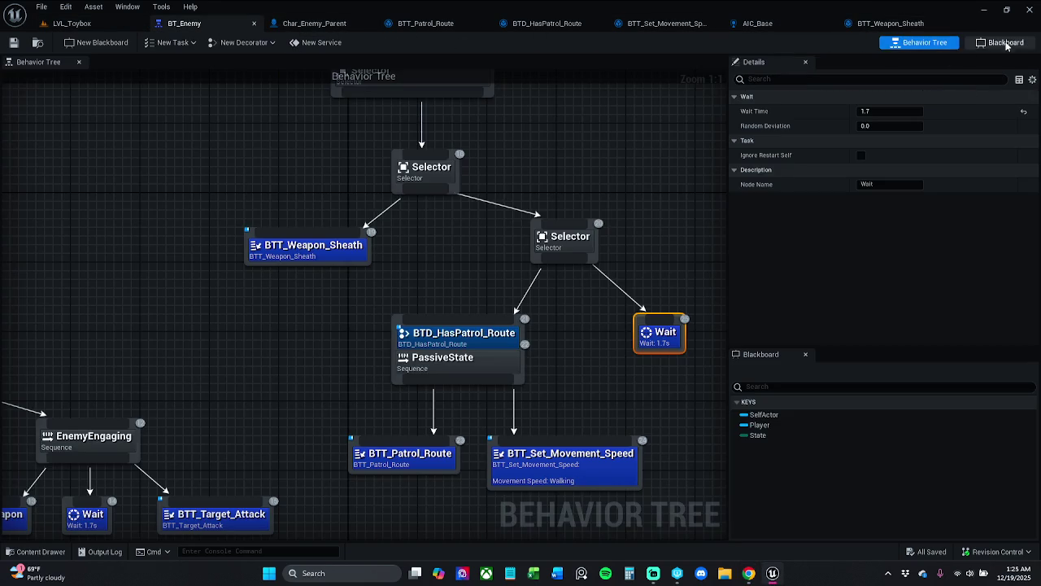
pyautogui.click(1002, 42)
pyautogui.click(913, 43)
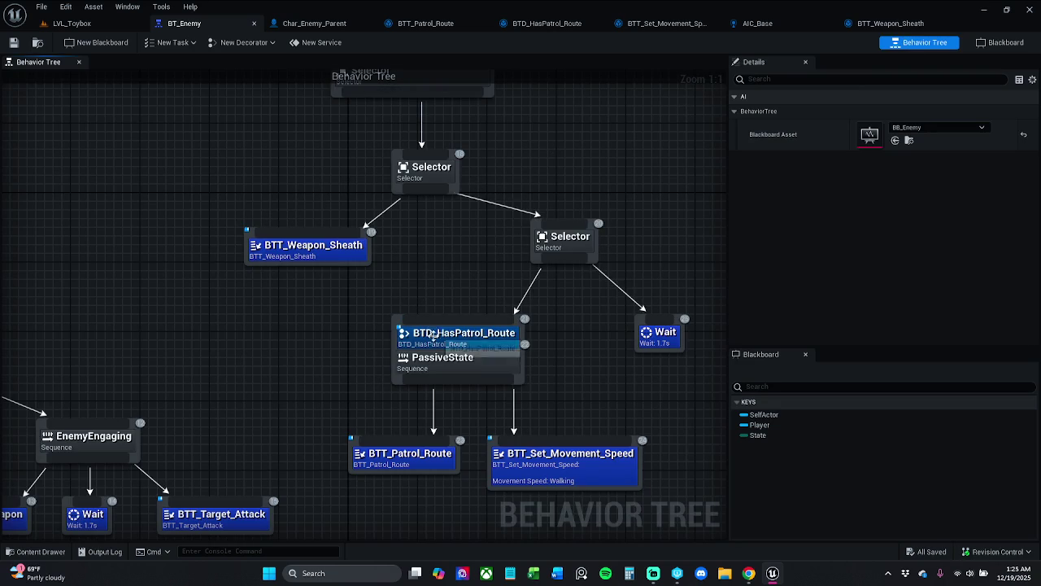
pyautogui.click(454, 341)
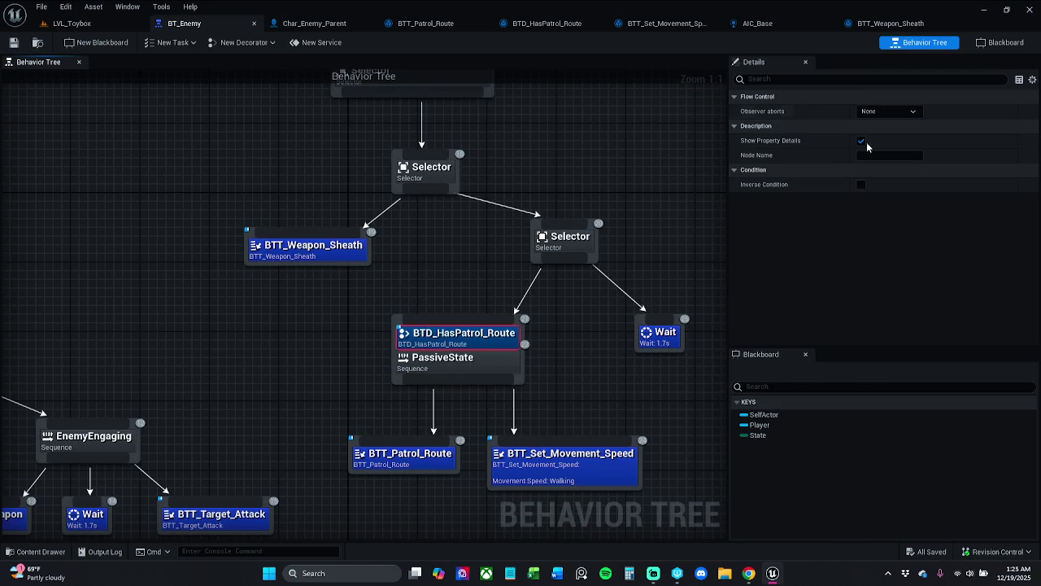
pyautogui.scroll(-1, 504, 304)
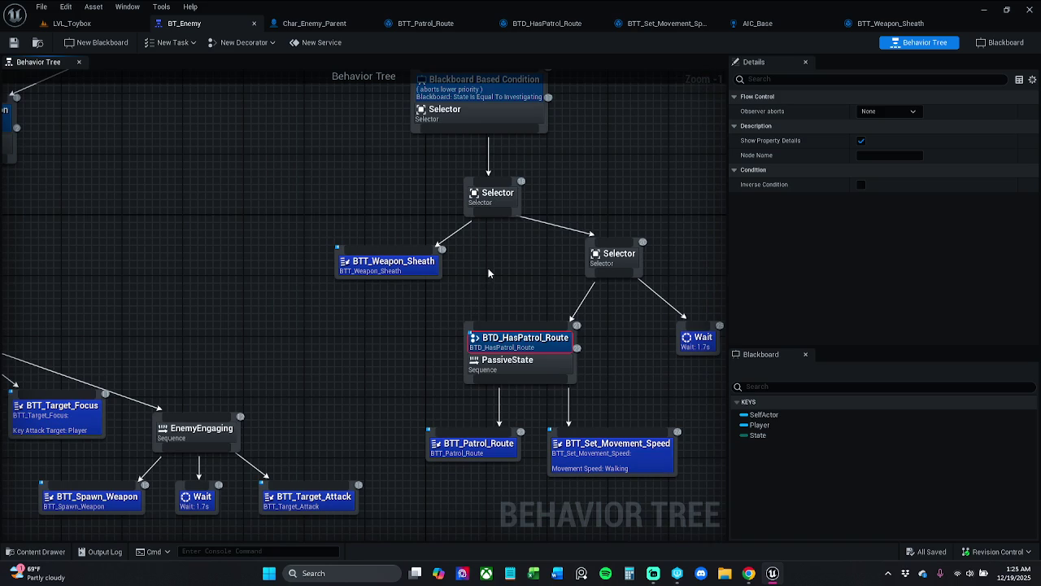
pyautogui.moveTo(488, 271); pyautogui.dragTo(485, 261)
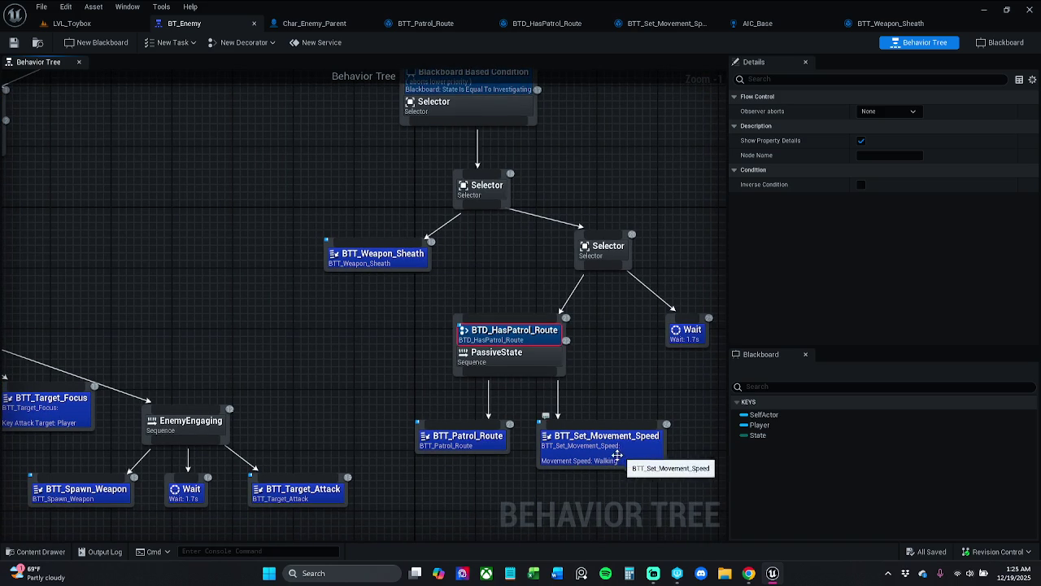
pyautogui.moveTo(472, 377)
pyautogui.mouseDown()
pyautogui.moveTo(542, 376)
pyautogui.moveTo(725, 332)
pyautogui.moveTo(593, 296)
pyautogui.moveTo(549, 324)
pyautogui.moveTo(444, 341)
pyautogui.mouseUp()
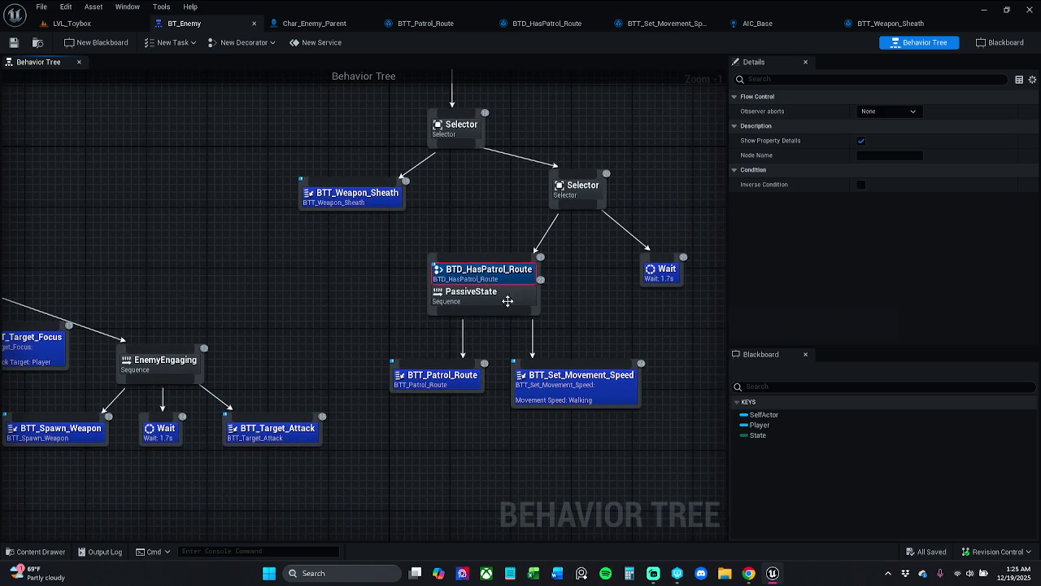
# Keep BTT_Set_Movement_Speed's Movement Speed at Walking and switch to Char_Enemy_Parent
pyautogui.click(572, 393)
pyautogui.click(899, 112)
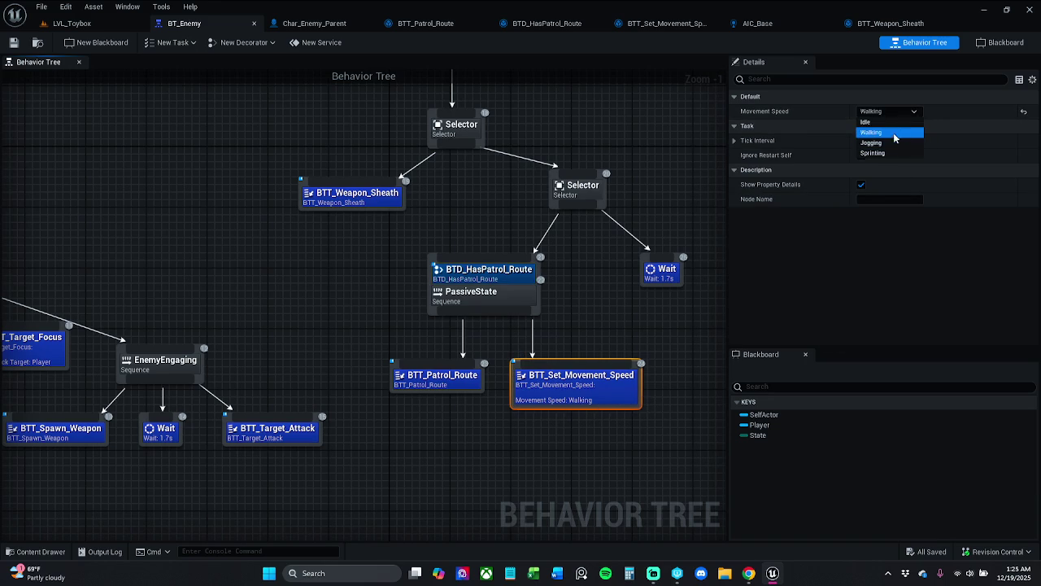
pyautogui.click(649, 333)
pyautogui.click(648, 335)
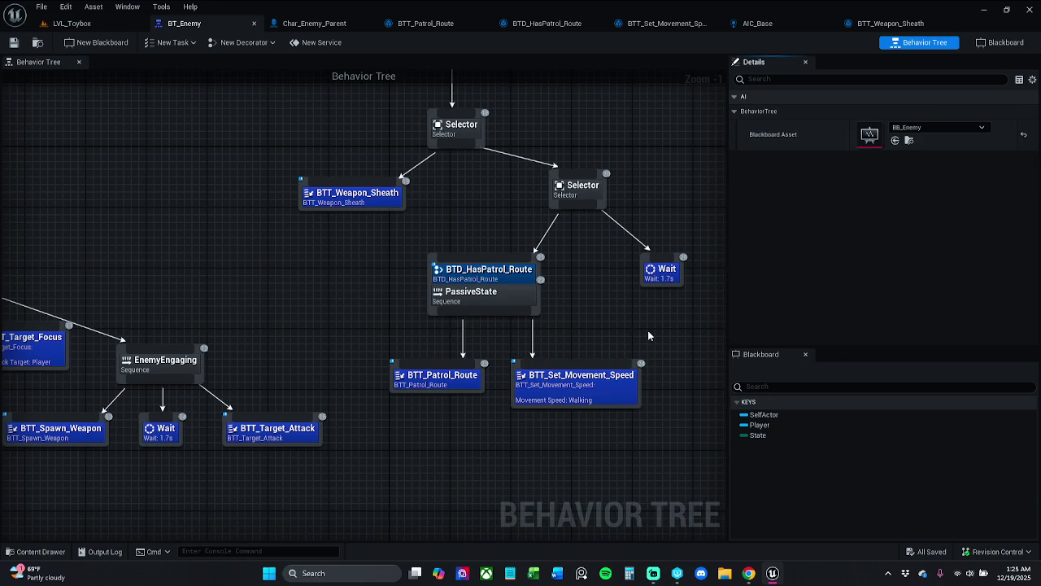
pyautogui.click(340, 28)
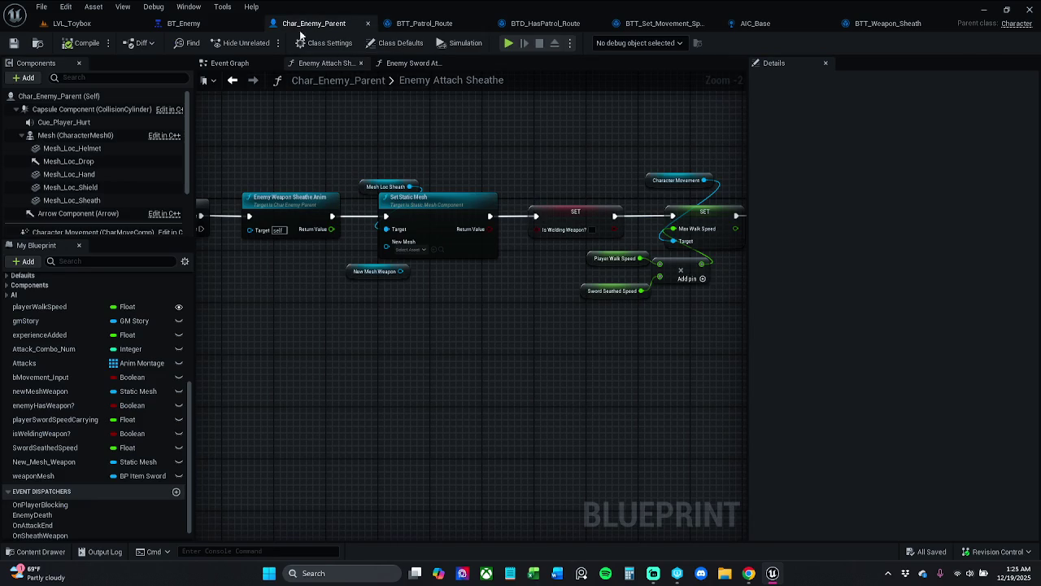
# Review the AI MoveTo, Finish Execute and Increment Spline Route nodes and save BTT_Patrol_Route
pyautogui.click(430, 24)
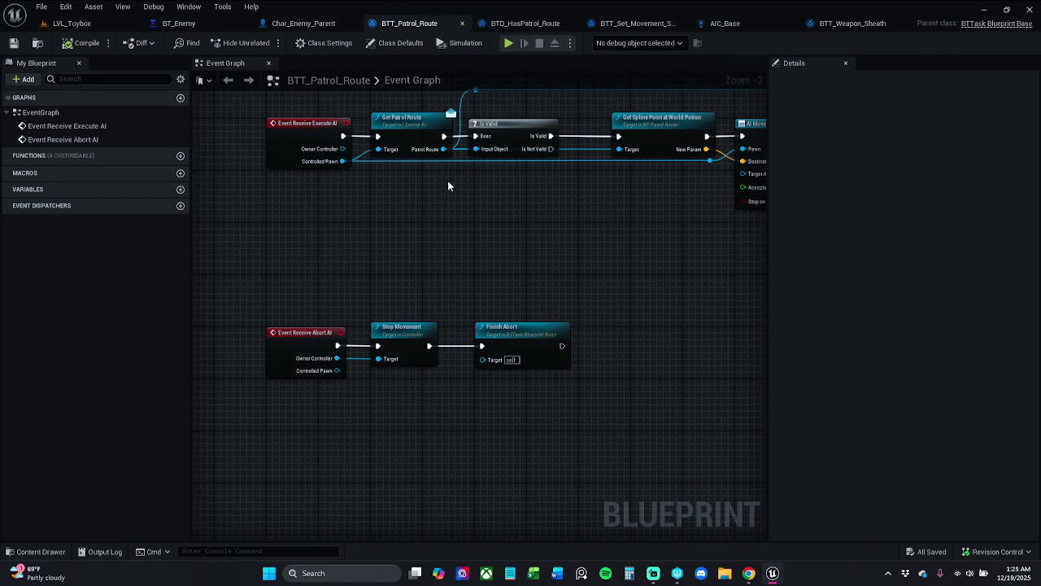
pyautogui.moveTo(447, 187); pyautogui.dragTo(405, 232)
pyautogui.moveTo(470, 231)
pyautogui.mouseDown()
pyautogui.moveTo(391, 235)
pyautogui.moveTo(368, 249)
pyautogui.moveTo(230, 250)
pyautogui.moveTo(324, 251)
pyautogui.mouseUp()
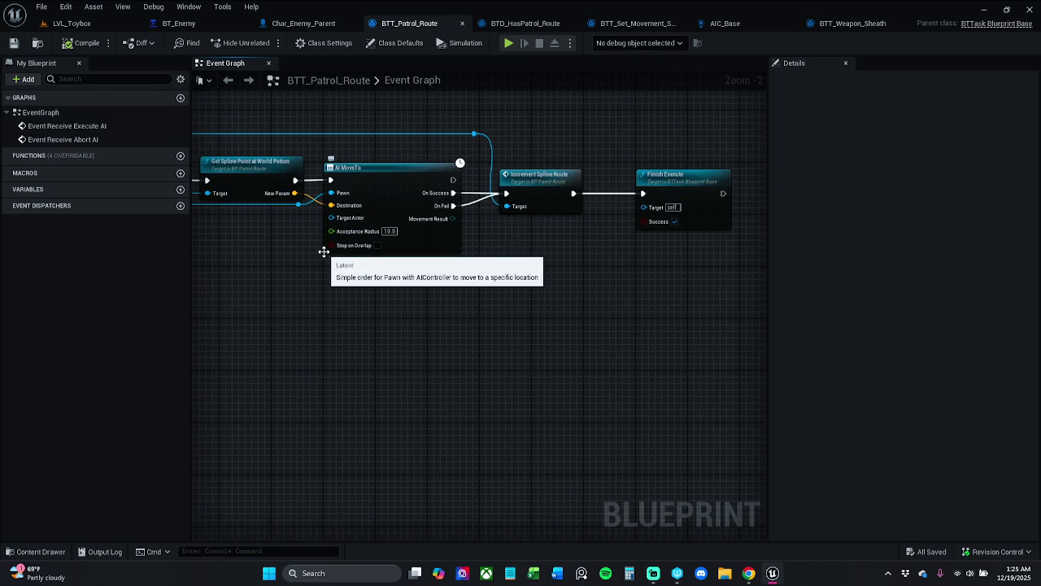
pyautogui.moveTo(705, 187); pyautogui.dragTo(677, 187)
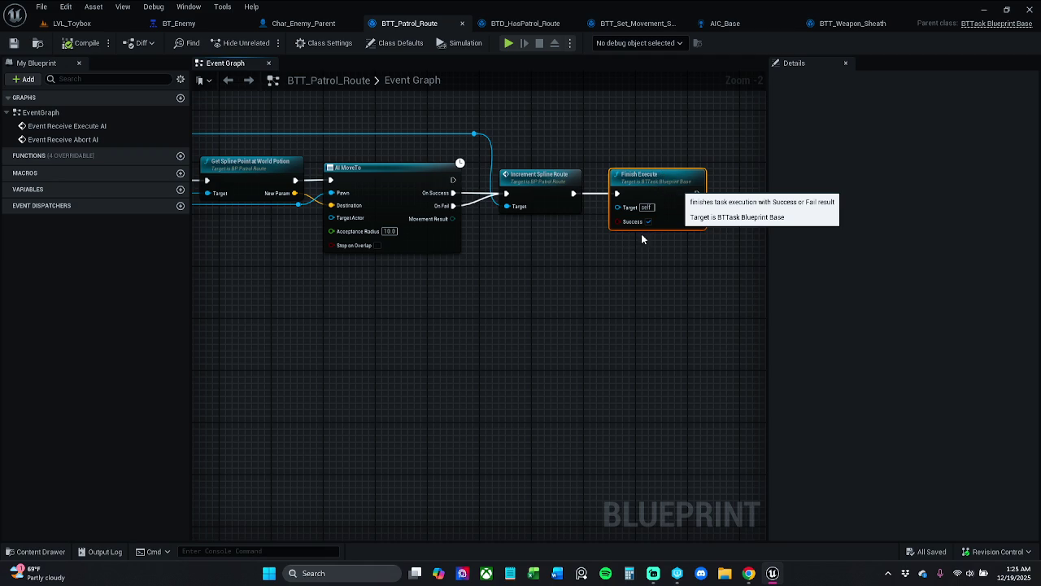
pyautogui.moveTo(654, 185); pyautogui.dragTo(661, 186)
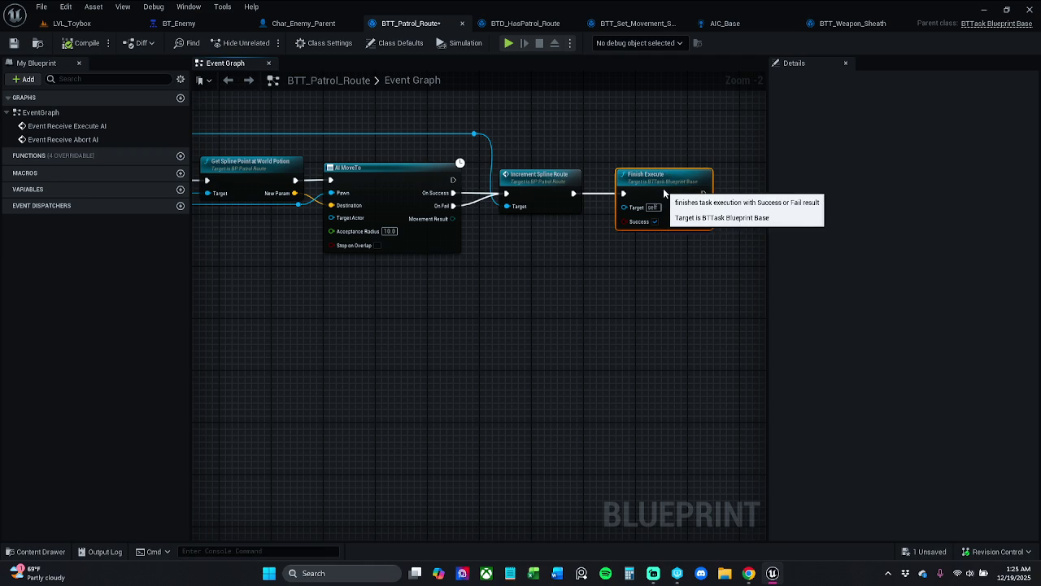
pyautogui.moveTo(634, 280); pyautogui.dragTo(767, 269)
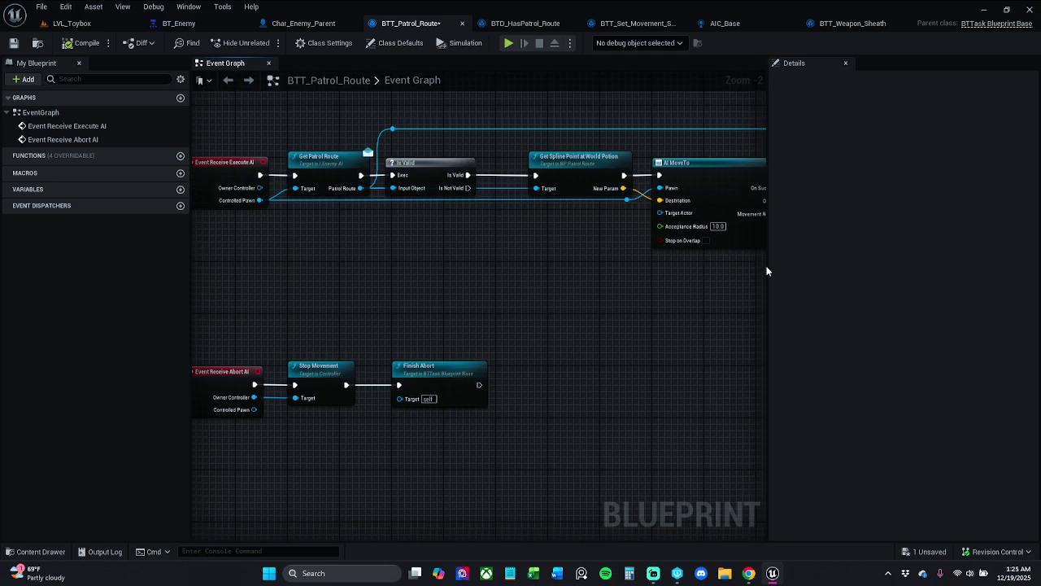
pyautogui.moveTo(663, 296); pyautogui.dragTo(490, 286)
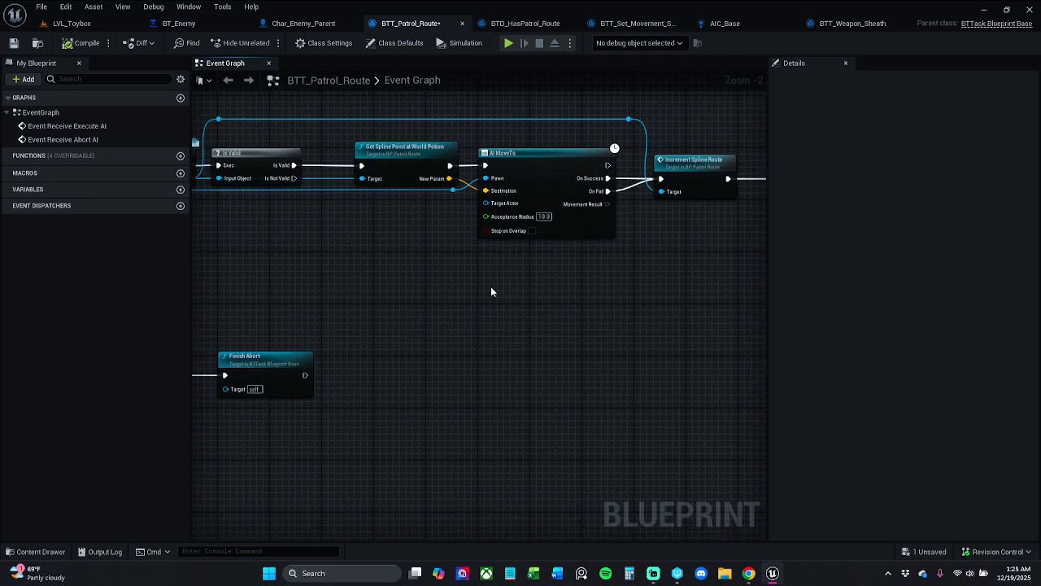
pyautogui.click(13, 42)
# Shift the AI MoveTo to Finish Execute nodes right, save, and switch to BTD_HasPatrol_Route
pyautogui.moveTo(621, 215); pyautogui.dragTo(555, 229)
pyautogui.moveTo(541, 114)
pyautogui.mouseDown()
pyautogui.moveTo(691, 248)
pyautogui.moveTo(738, 262)
pyautogui.moveTo(855, 264)
pyautogui.mouseUp()
pyautogui.moveTo(511, 176); pyautogui.dragTo(521, 176)
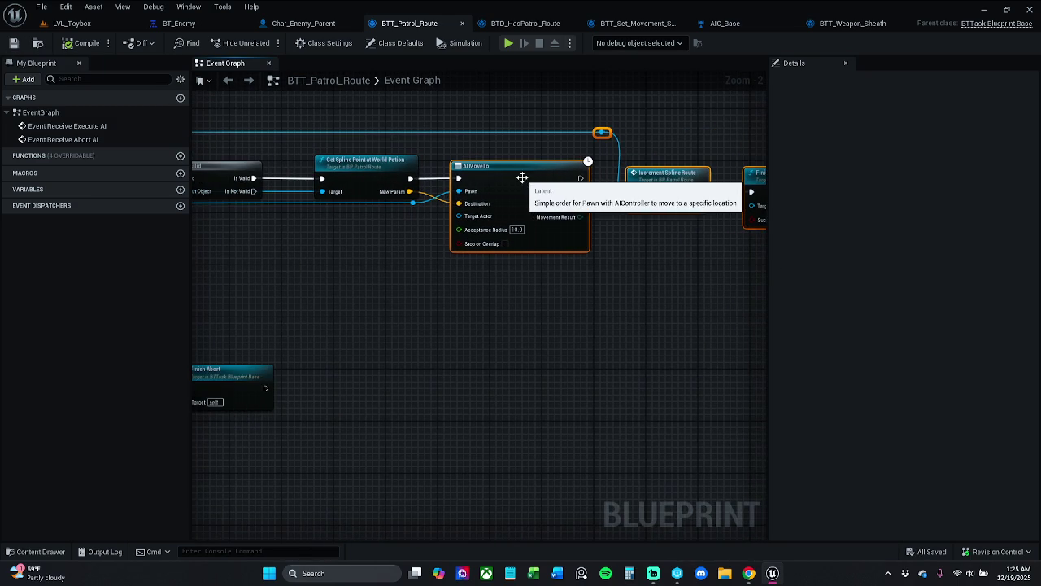
pyautogui.click(475, 145)
pyautogui.click(14, 42)
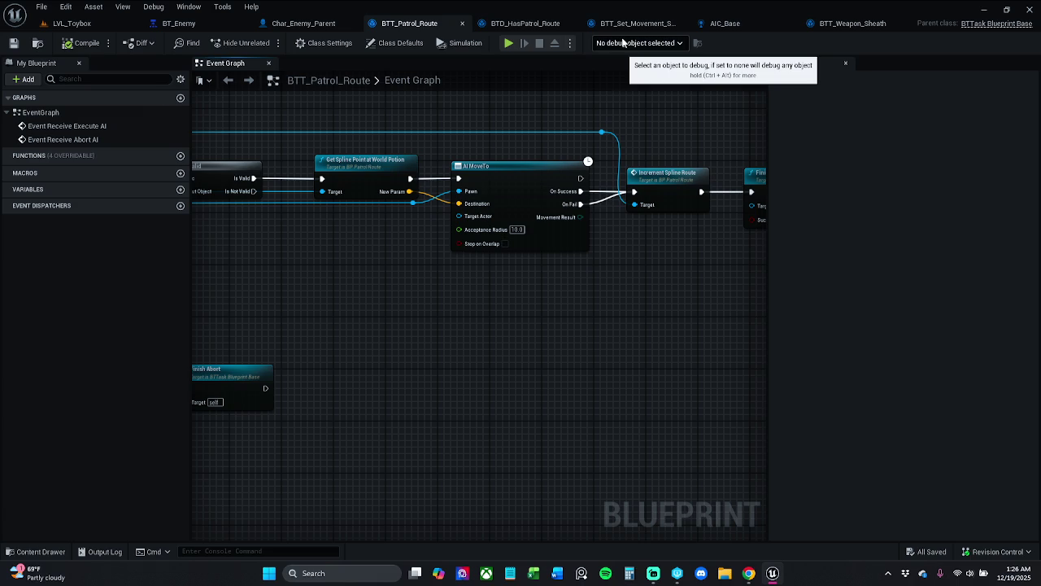
pyautogui.click(523, 23)
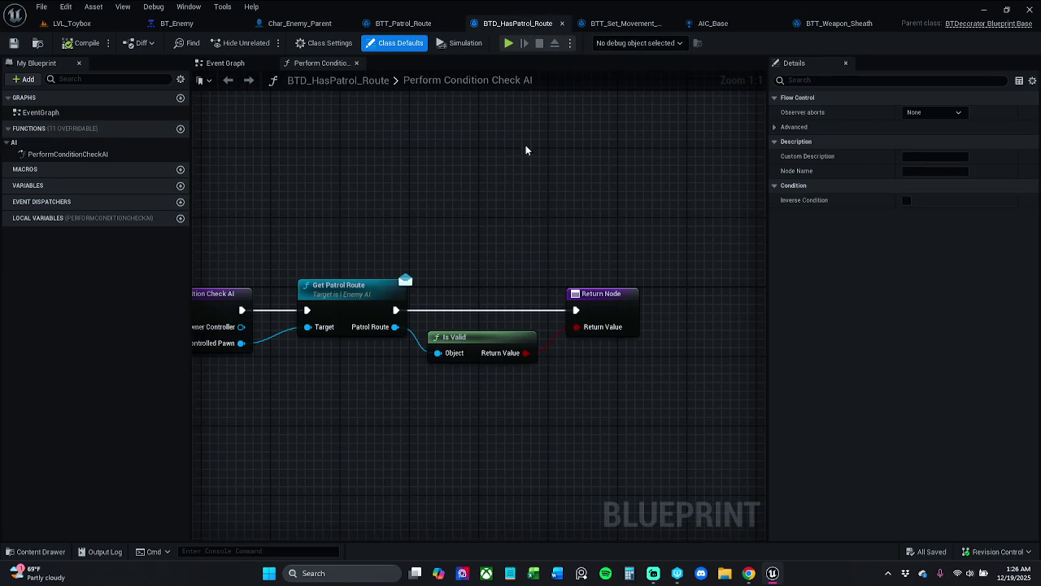
# Inspect the movement speed variable's default options in BTT_Set_Movement_Speed
pyautogui.moveTo(413, 285); pyautogui.dragTo(474, 286)
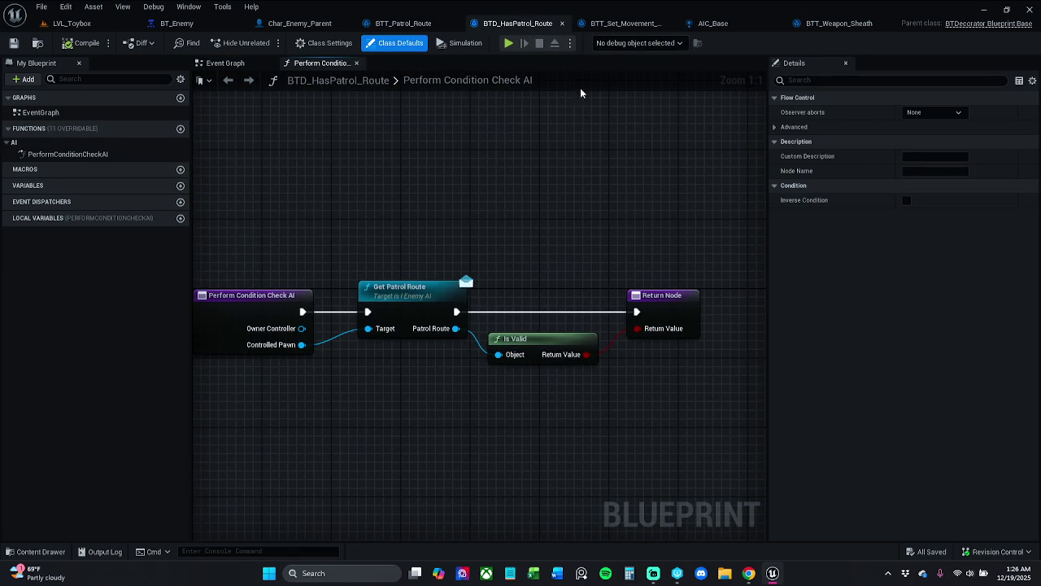
pyautogui.click(622, 23)
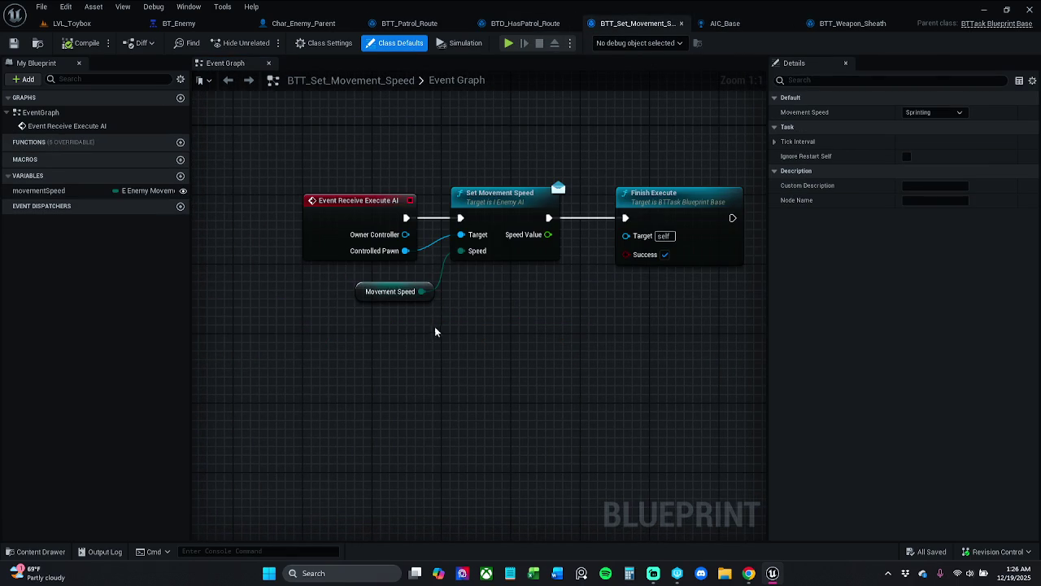
pyautogui.click(397, 291)
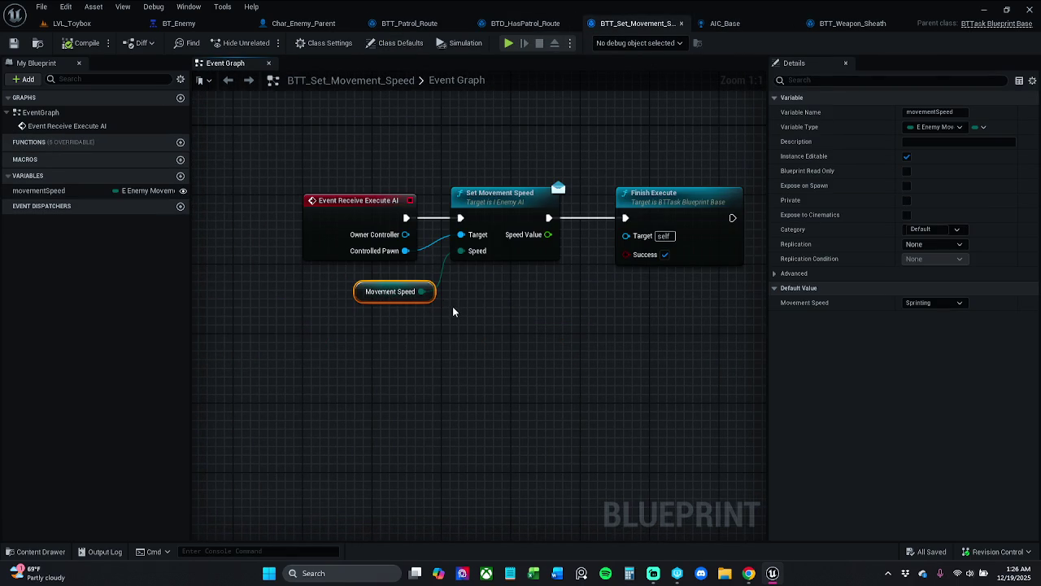
pyautogui.click(949, 305)
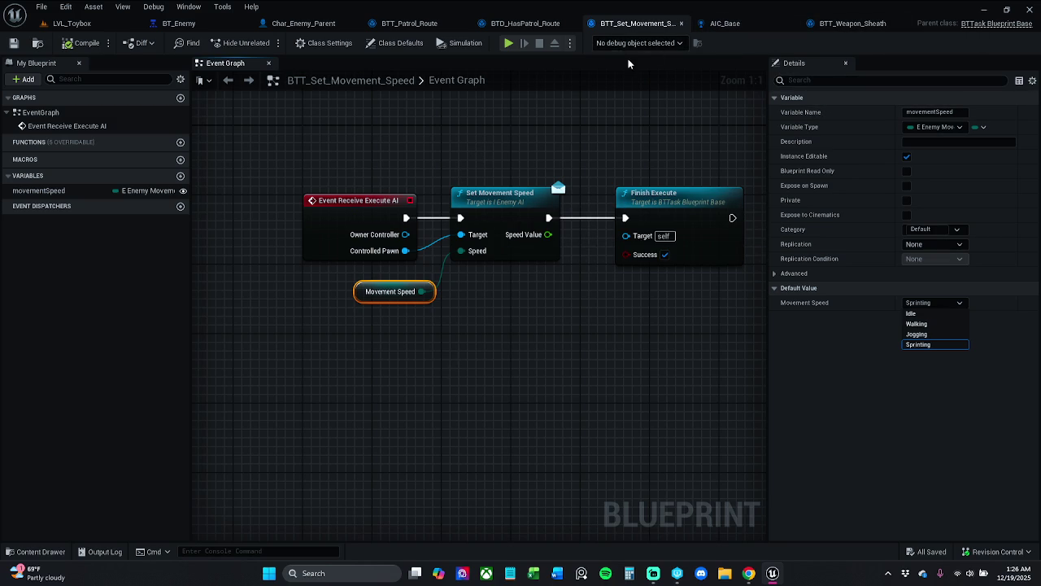
# Compare the decorator and task graphs, ending on BTT_Patrol_Route's event graph
pyautogui.click(520, 21)
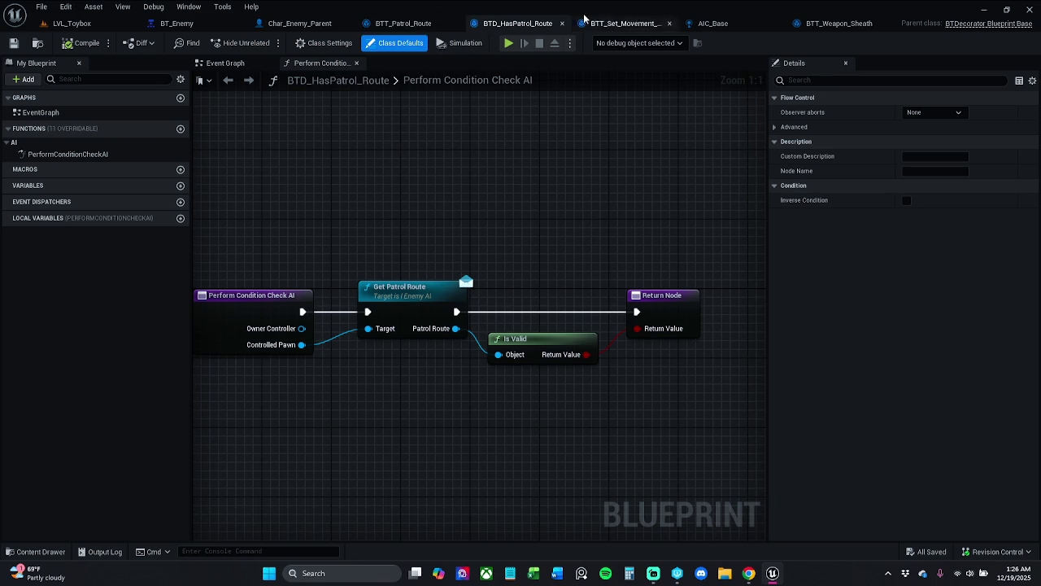
pyautogui.click(630, 23)
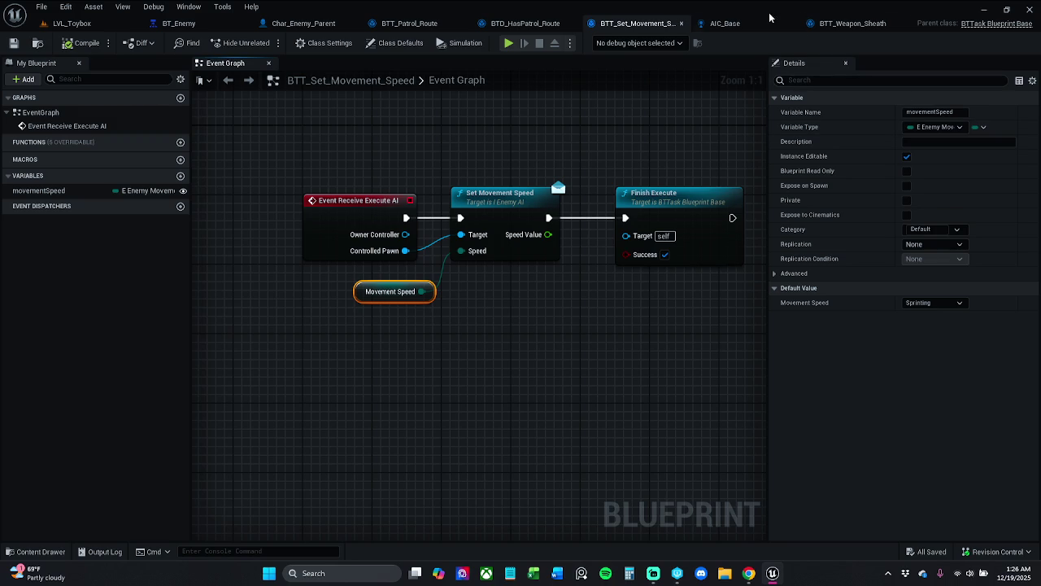
pyautogui.click(810, 23)
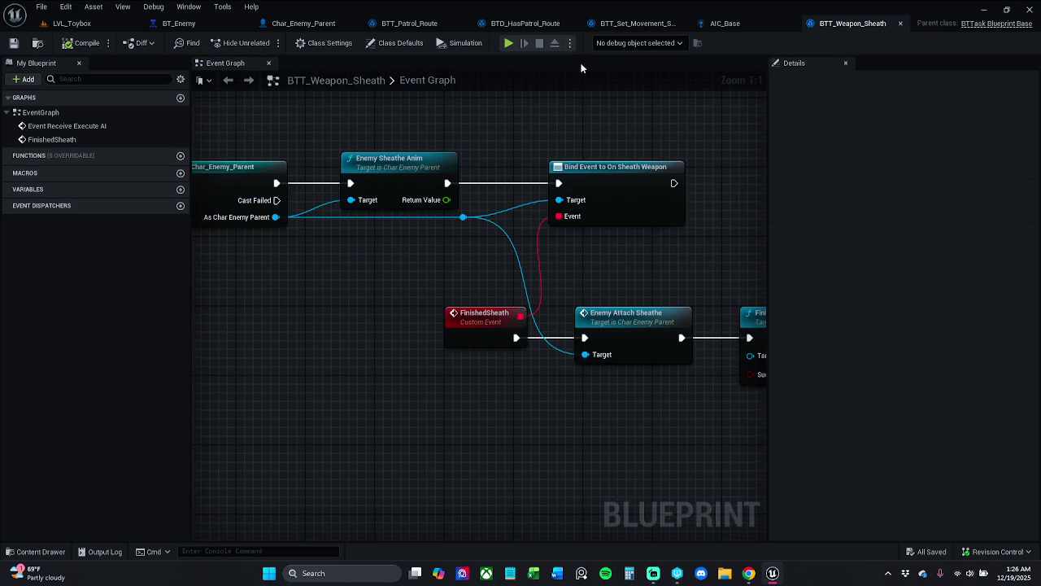
pyautogui.click(626, 29)
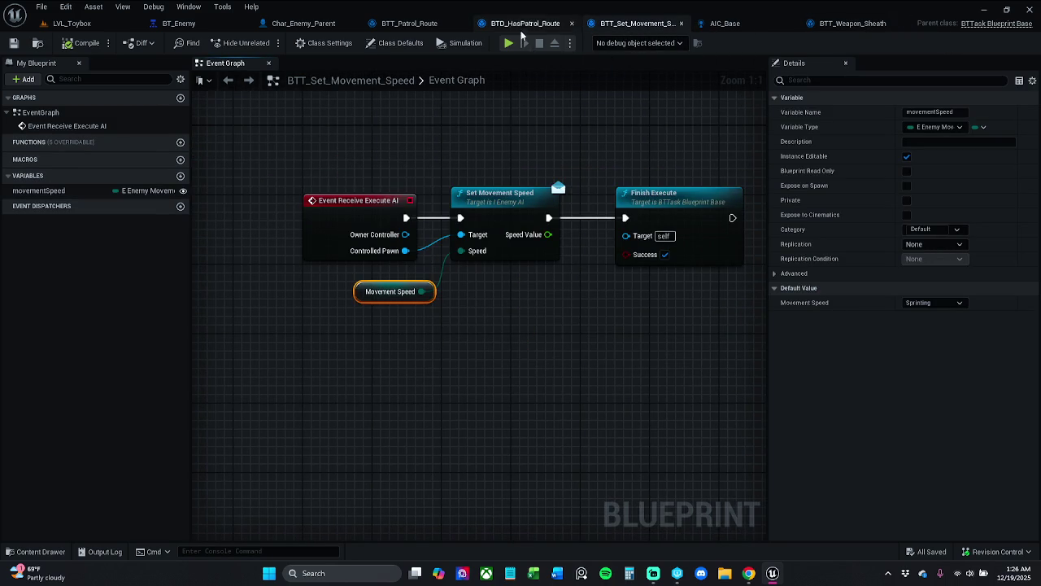
pyautogui.click(518, 28)
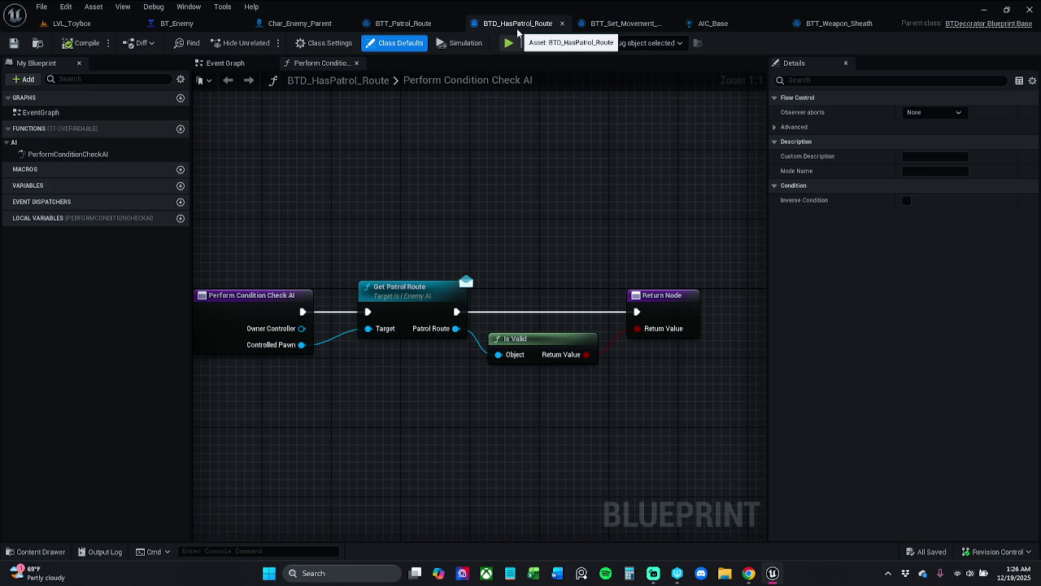
pyautogui.click(404, 24)
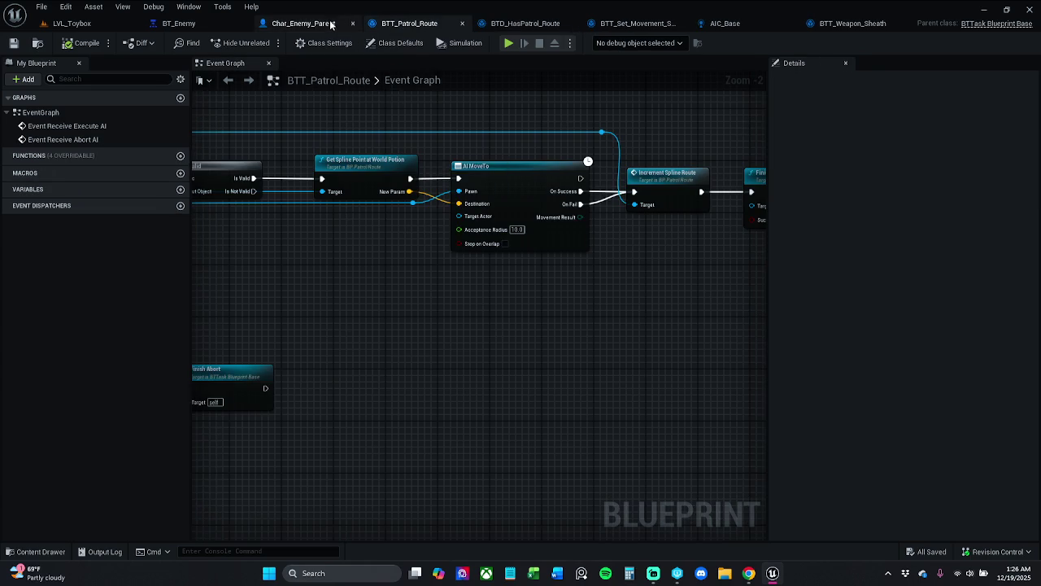
# Review Char_Enemy_Parent, BT_Enemy, AIC_Base and each task and decorator graph in turn
pyautogui.click(331, 25)
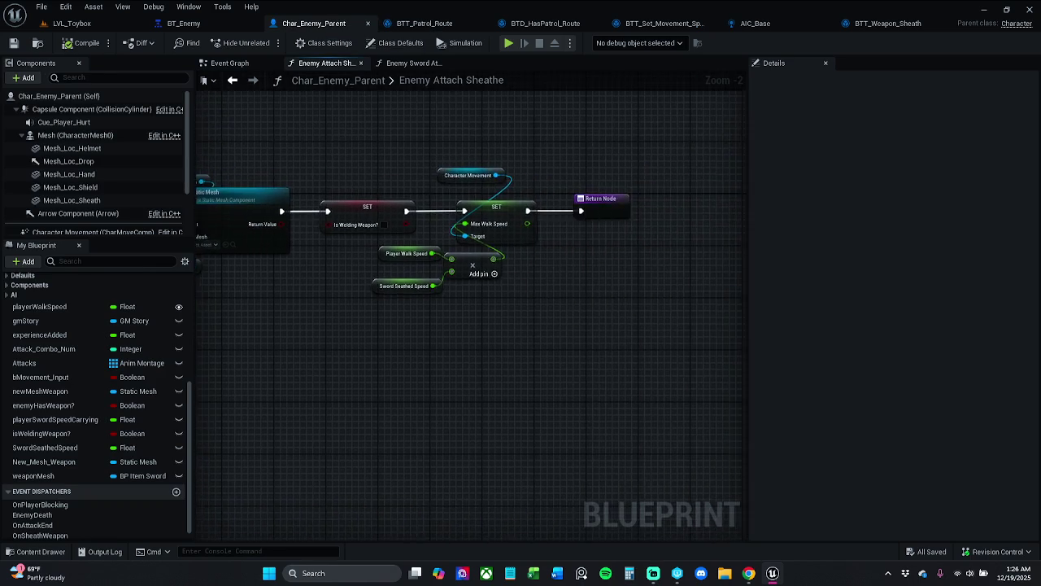
pyautogui.scroll(-6, 556, 163)
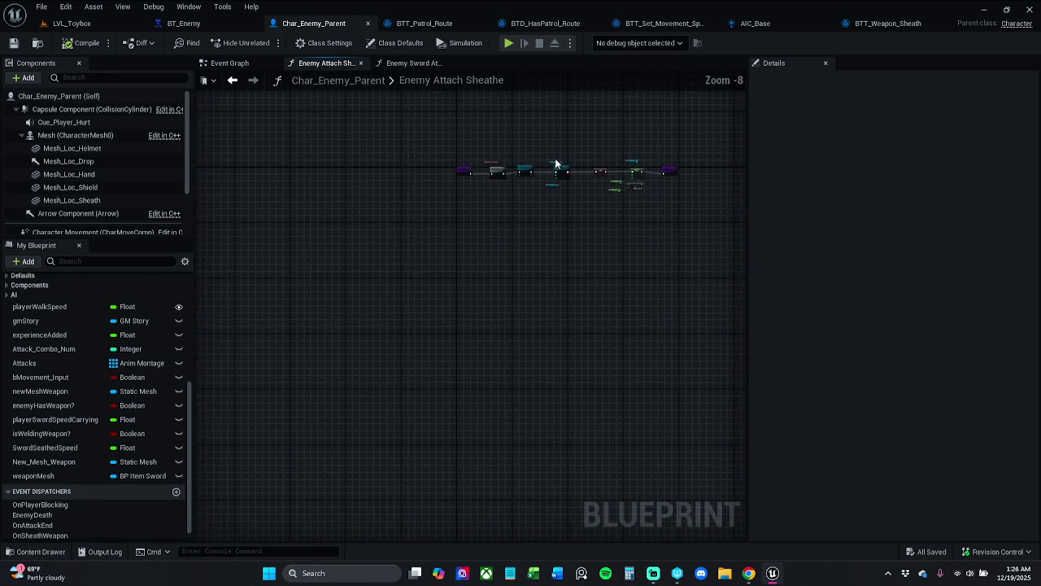
pyautogui.scroll(6, 555, 163)
pyautogui.click(184, 23)
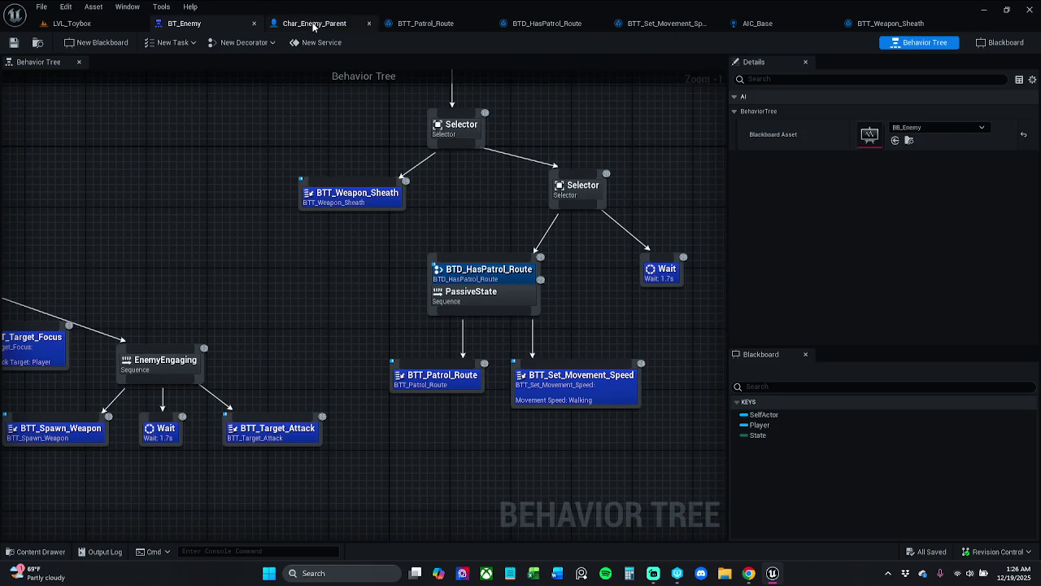
pyautogui.click(314, 25)
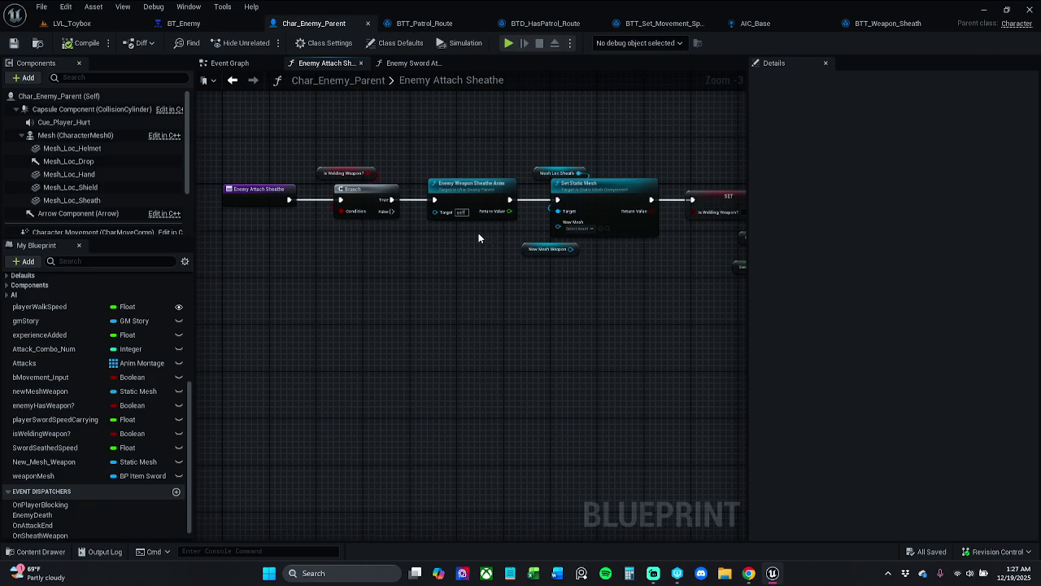
pyautogui.click(888, 25)
pyautogui.click(734, 23)
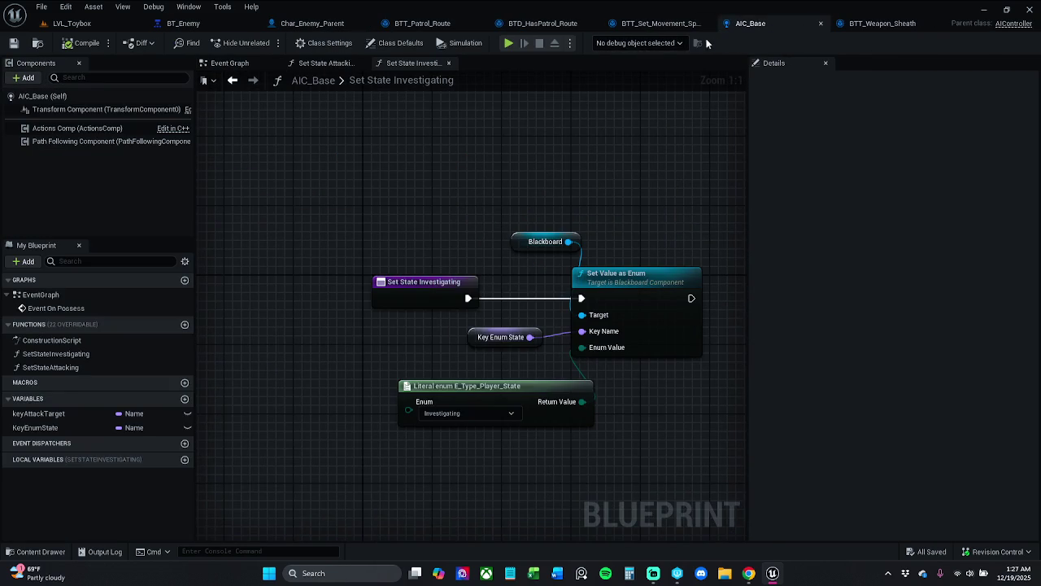
pyautogui.click(672, 24)
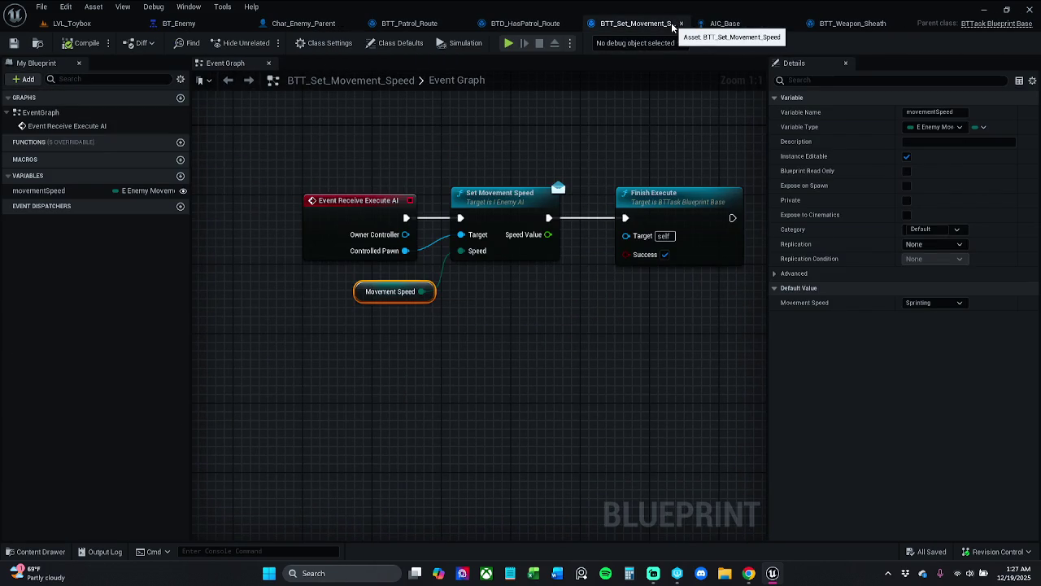
pyautogui.click(823, 24)
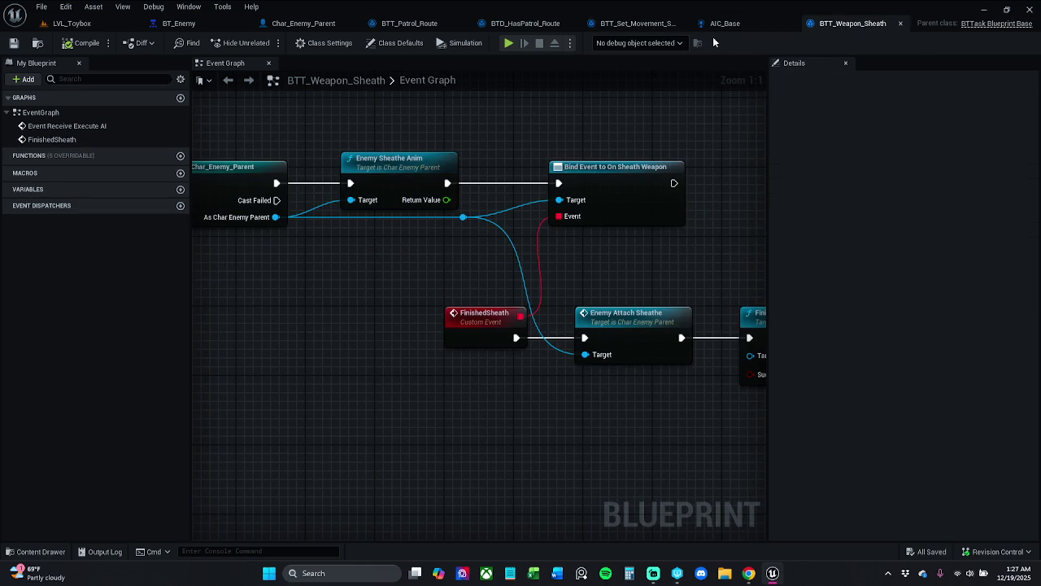
pyautogui.click(723, 29)
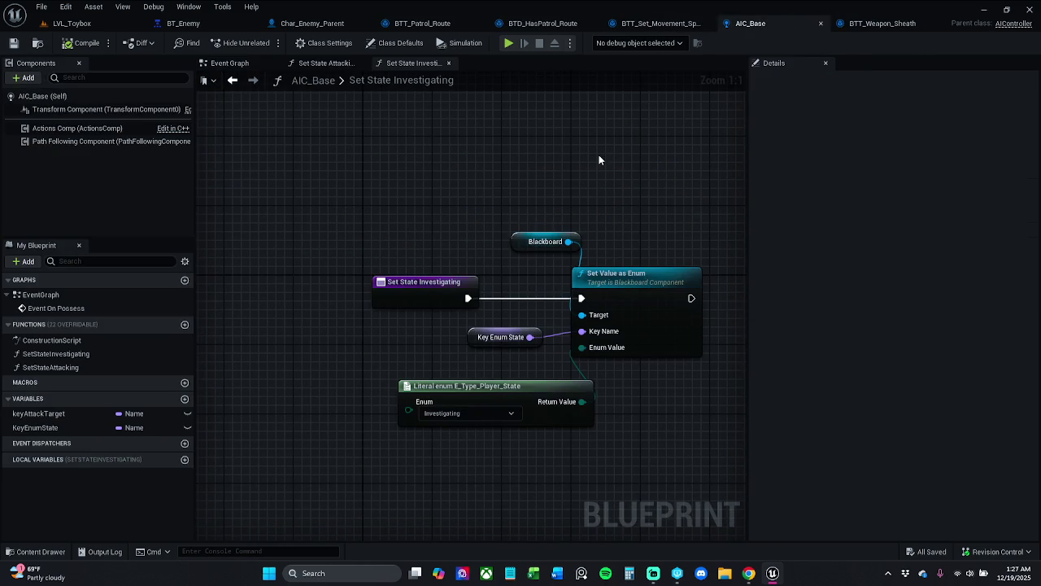
pyautogui.click(663, 24)
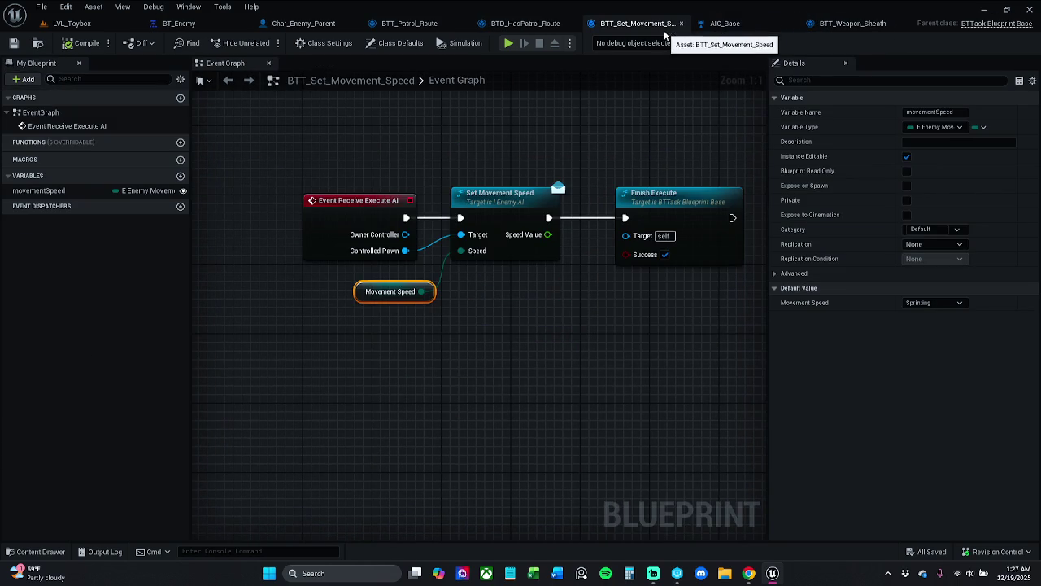
pyautogui.click(536, 25)
pyautogui.click(409, 24)
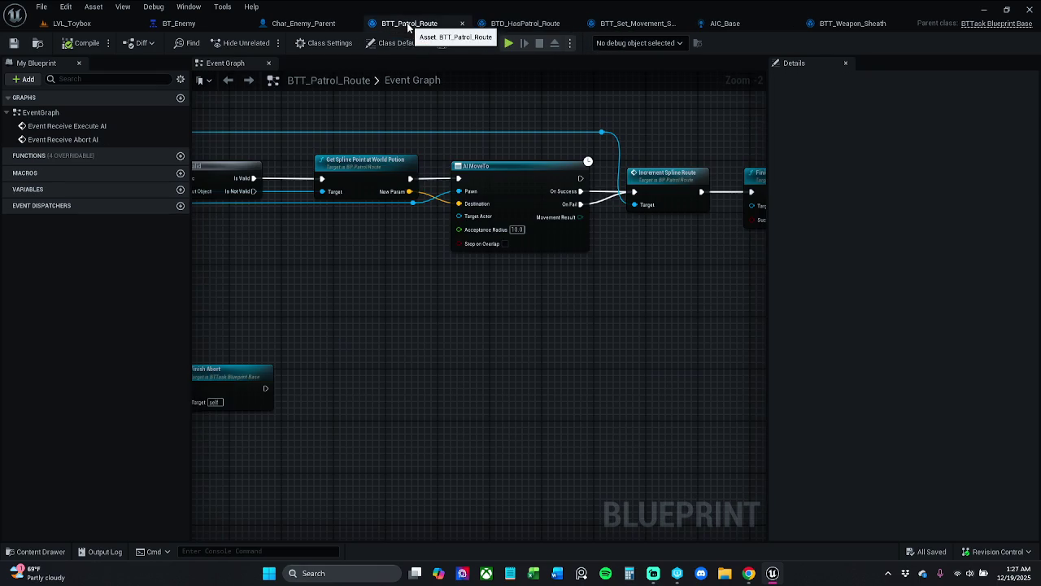
# Show the Enemy Attach Sheathe function with its Max Walk Speed SET nodes
pyautogui.click(305, 24)
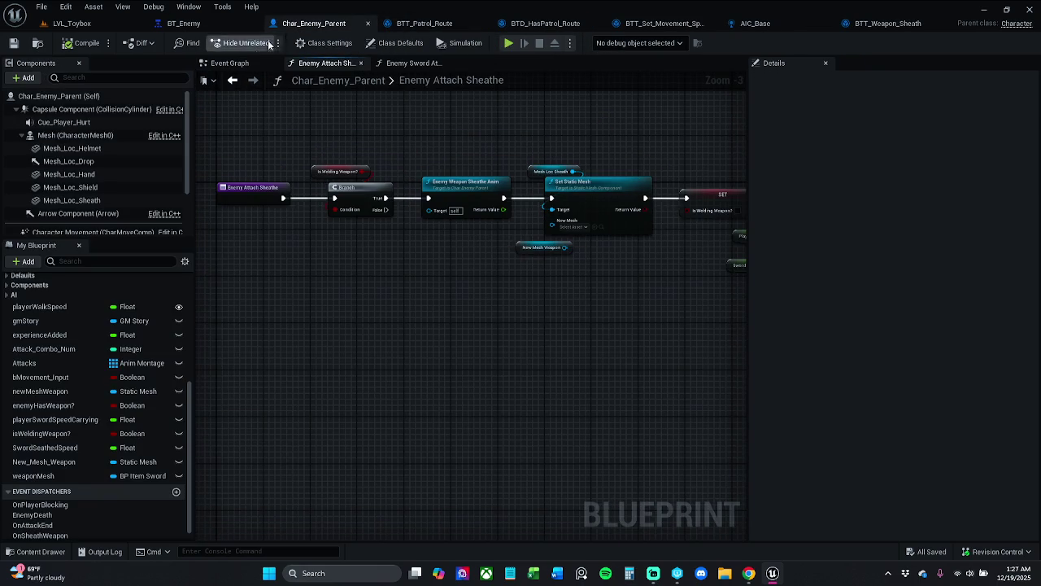
pyautogui.scroll(-1, 79, 294)
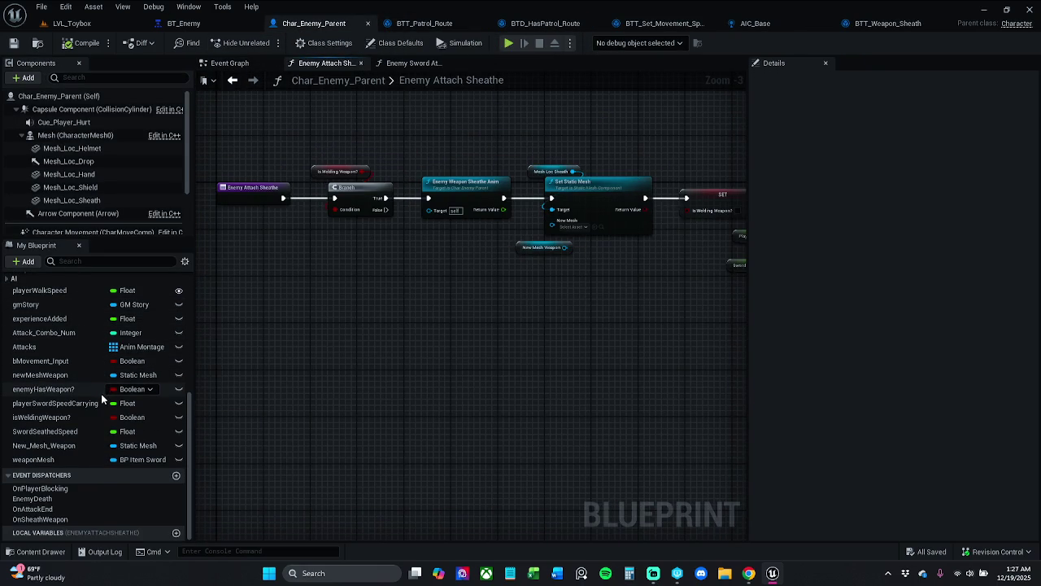
pyautogui.scroll(5, 102, 398)
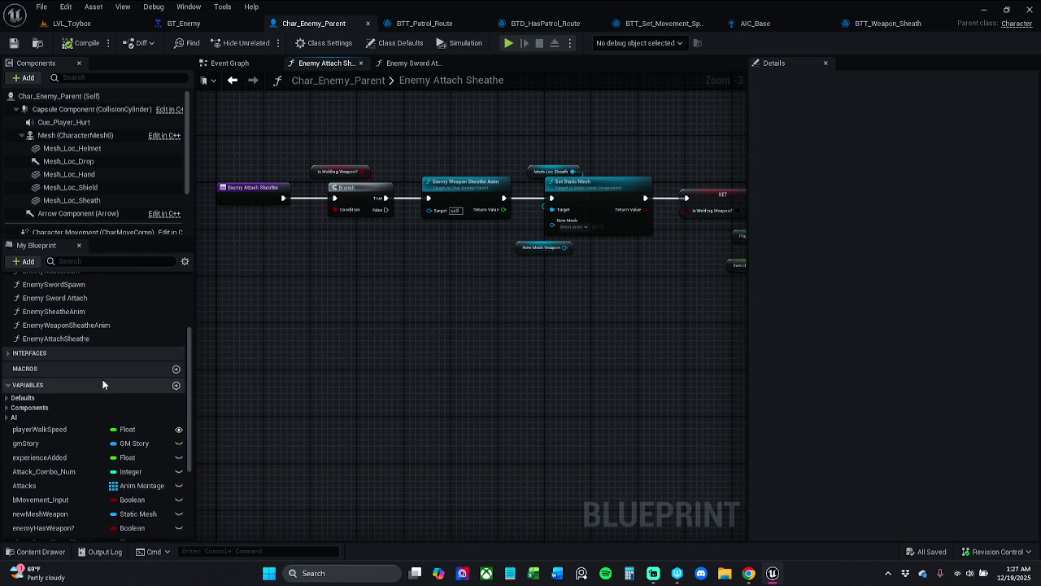
pyautogui.scroll(2, 99, 381)
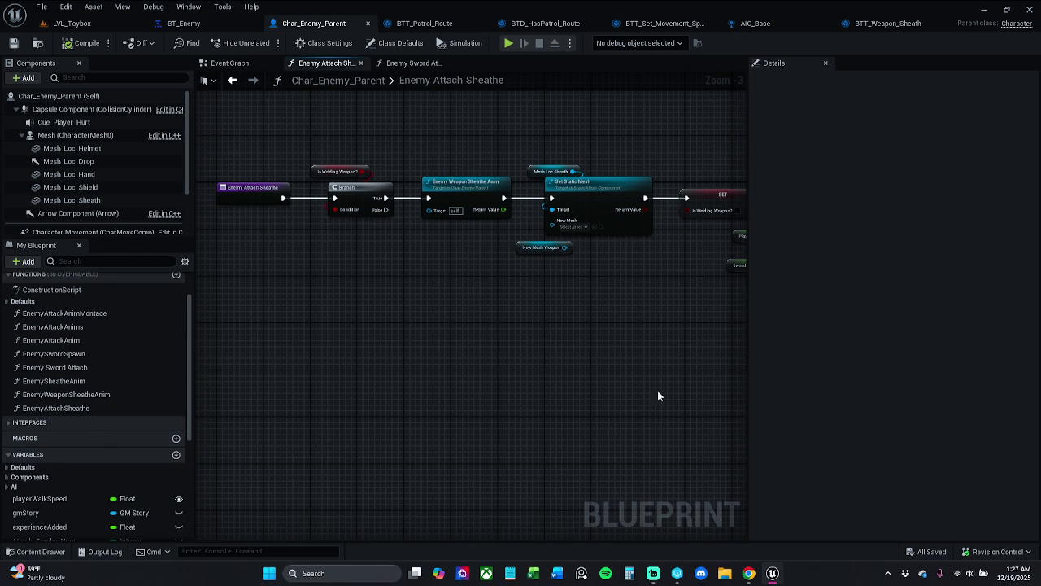
pyautogui.moveTo(657, 395); pyautogui.dragTo(498, 396)
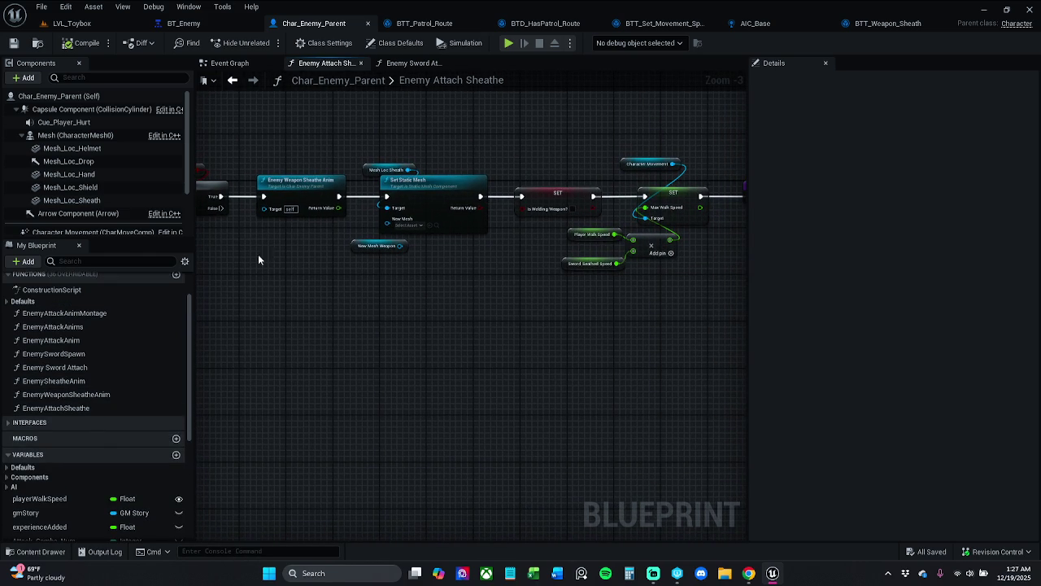
pyautogui.scroll(-2, 107, 446)
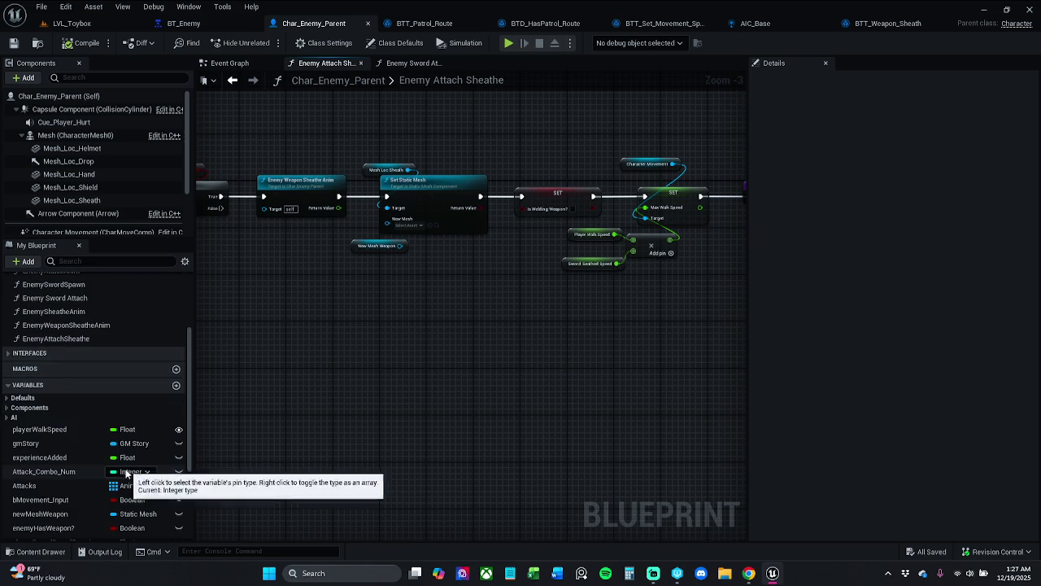
pyautogui.scroll(-3, 74, 436)
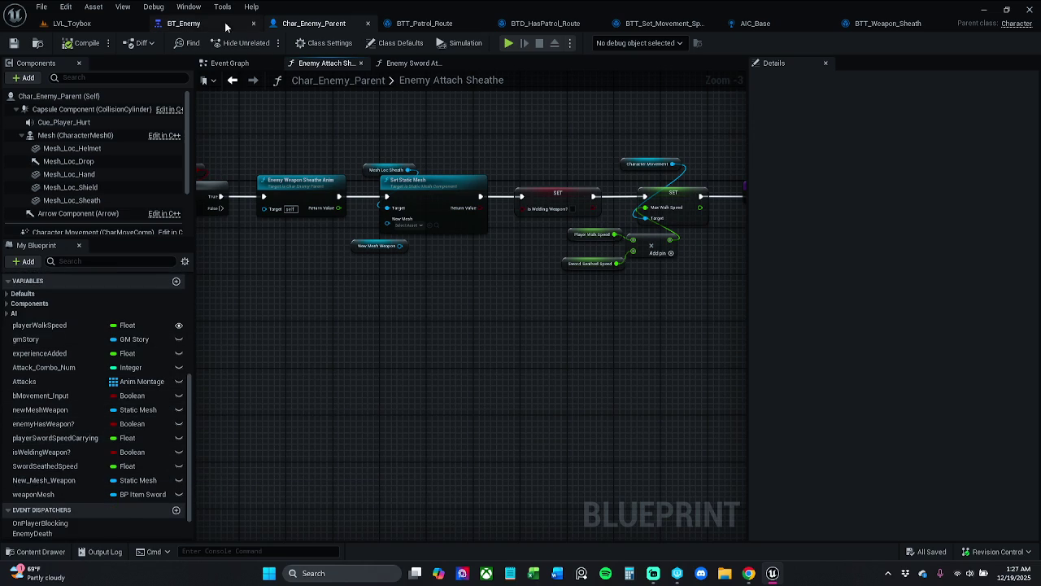
# In BT_Enemy, select the Investigating condition and keep Observer aborts at Lower Priority
pyautogui.click(185, 23)
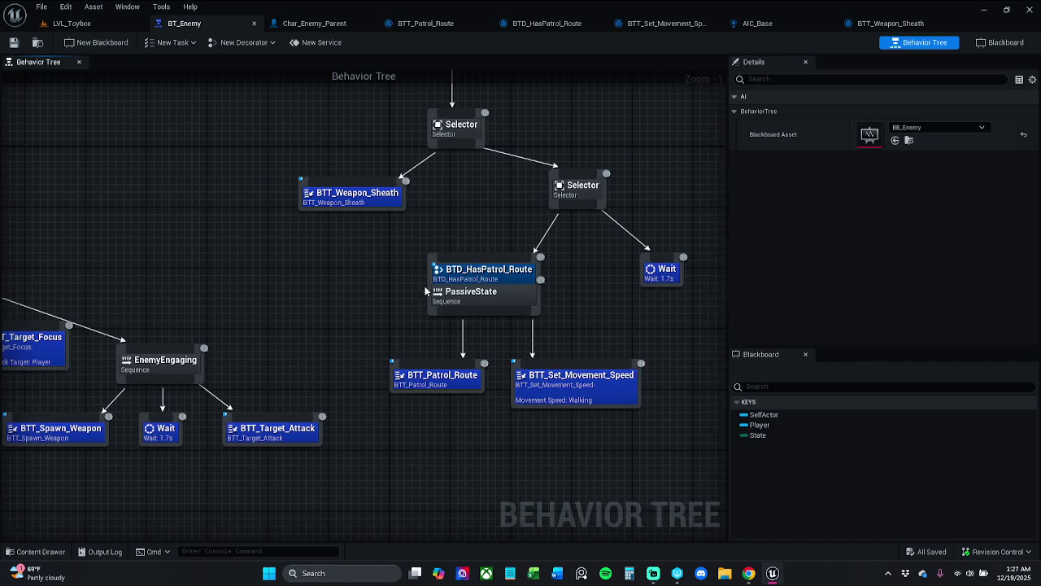
pyautogui.scroll(-1, 444, 317)
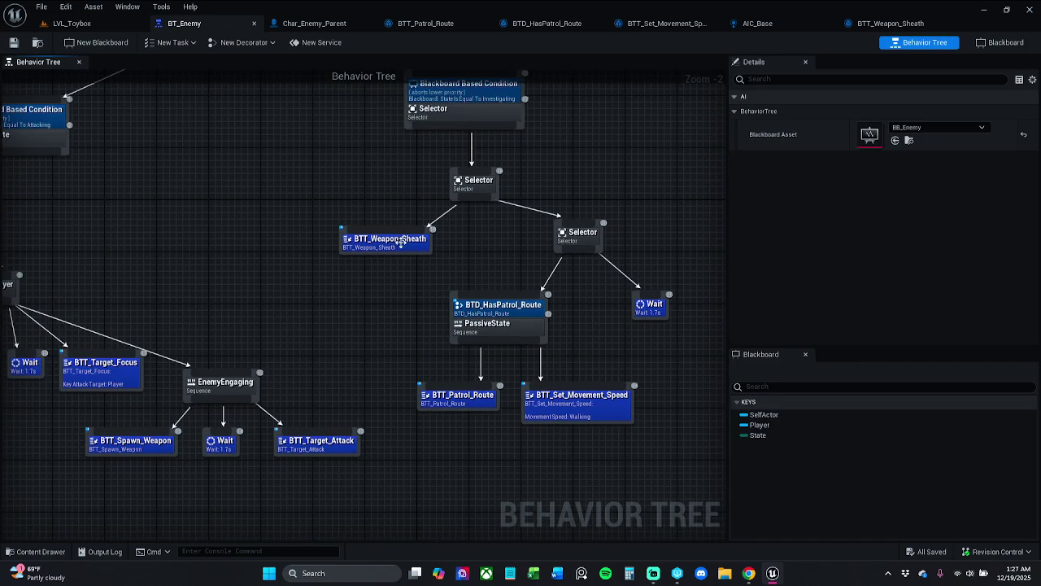
pyautogui.moveTo(399, 236); pyautogui.dragTo(416, 260)
pyautogui.moveTo(165, 198); pyautogui.dragTo(269, 214)
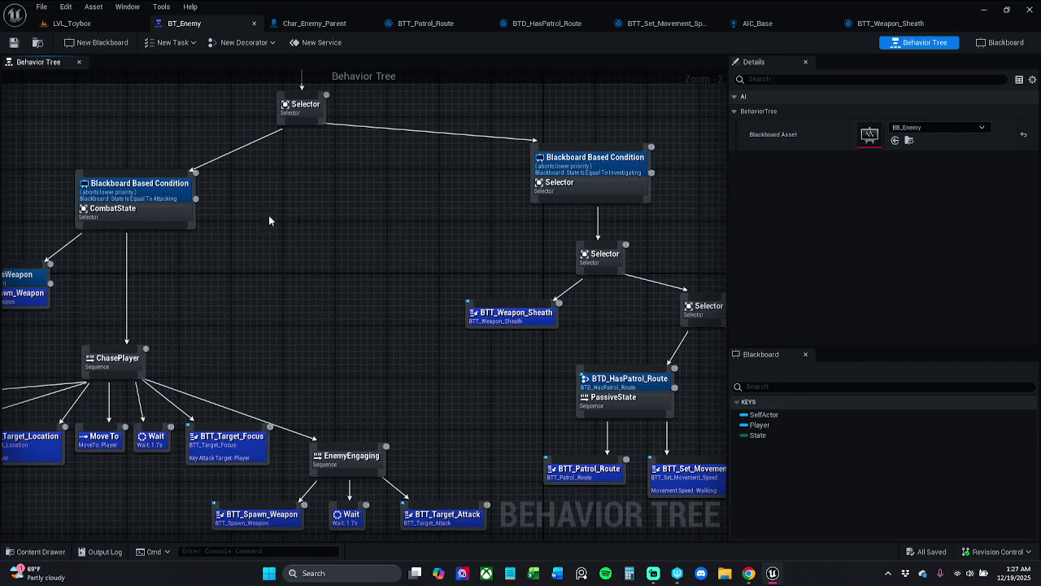
pyautogui.click(604, 167)
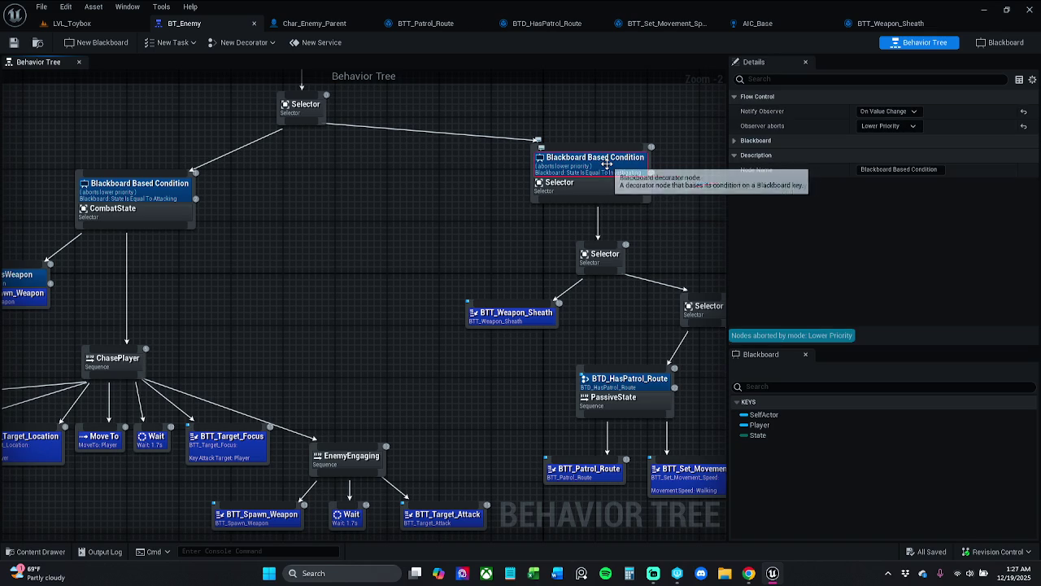
pyautogui.click(890, 126)
pyautogui.click(895, 127)
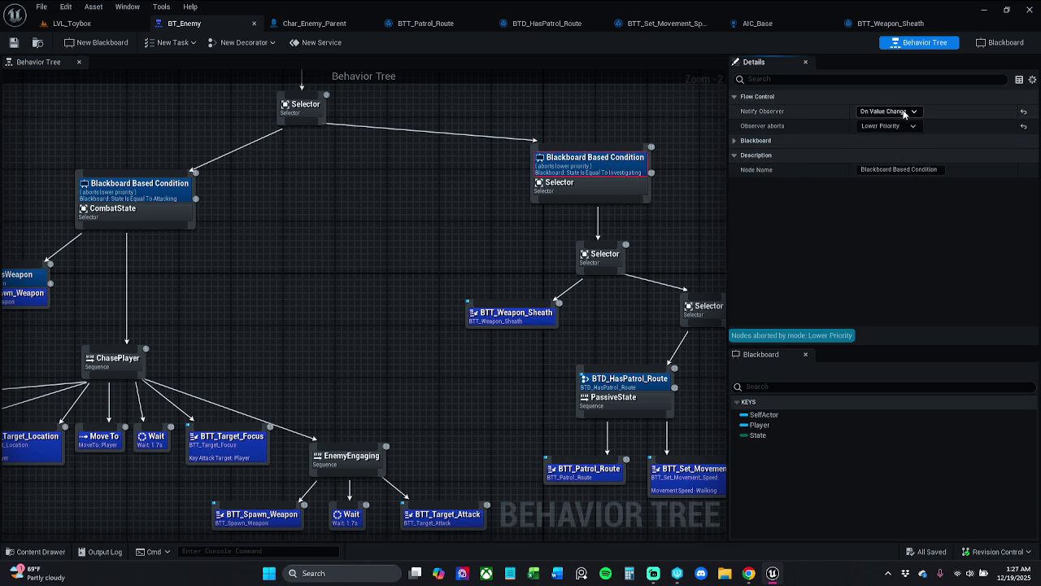
# Review the condition's Key Value and Blackboard Key, confirming State equals Investigating
pyautogui.click(765, 143)
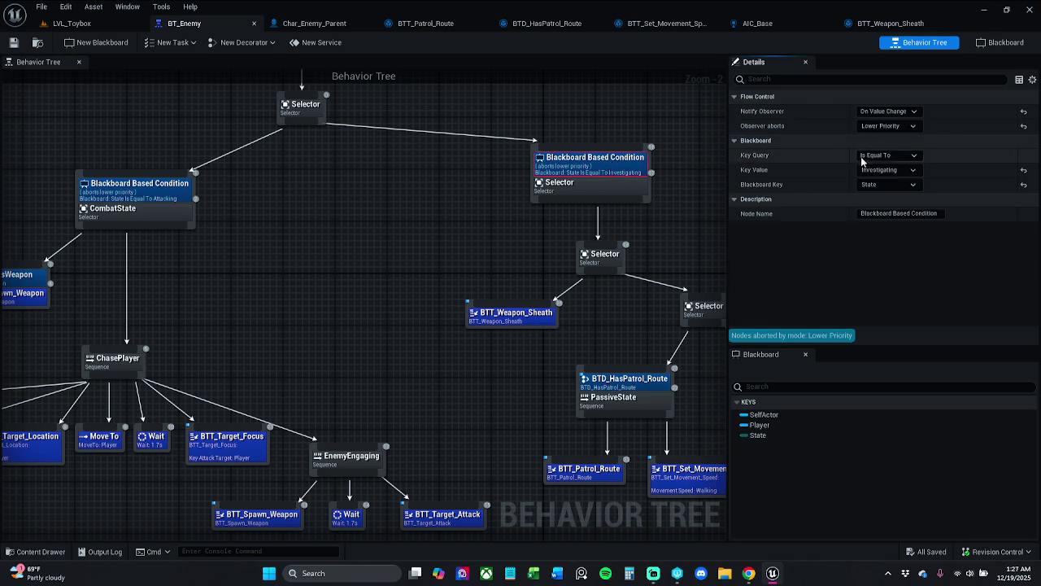
pyautogui.click(907, 172)
pyautogui.click(909, 171)
pyautogui.click(909, 184)
pyautogui.click(909, 186)
pyautogui.click(909, 172)
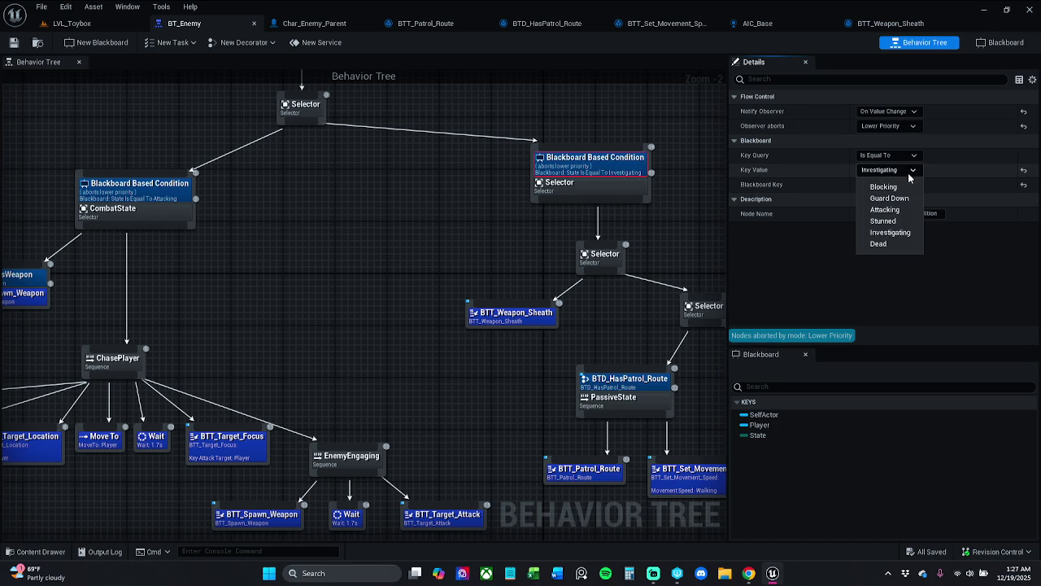
pyautogui.click(910, 172)
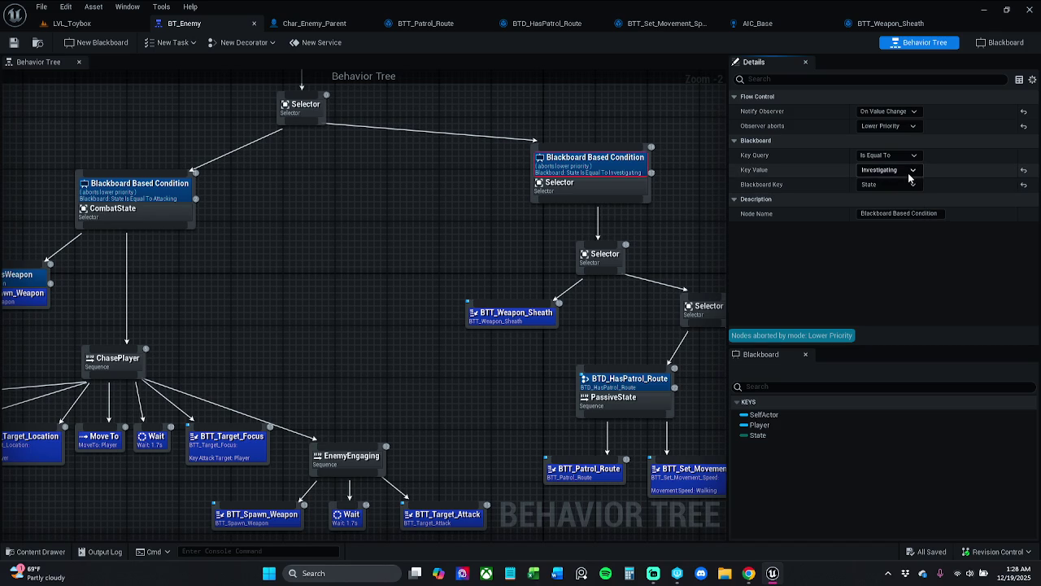
pyautogui.click(910, 172)
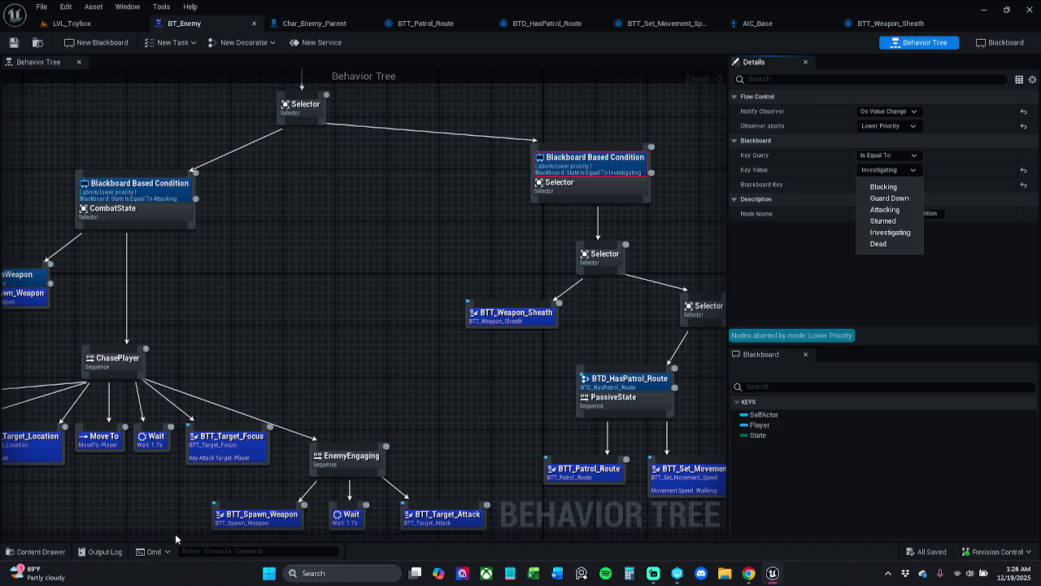
pyautogui.click(33, 551)
# Browse _MyContent > Characters > Enemy > Enums and open the E_Enemy_Movement_Speed enum
pyautogui.click(33, 551)
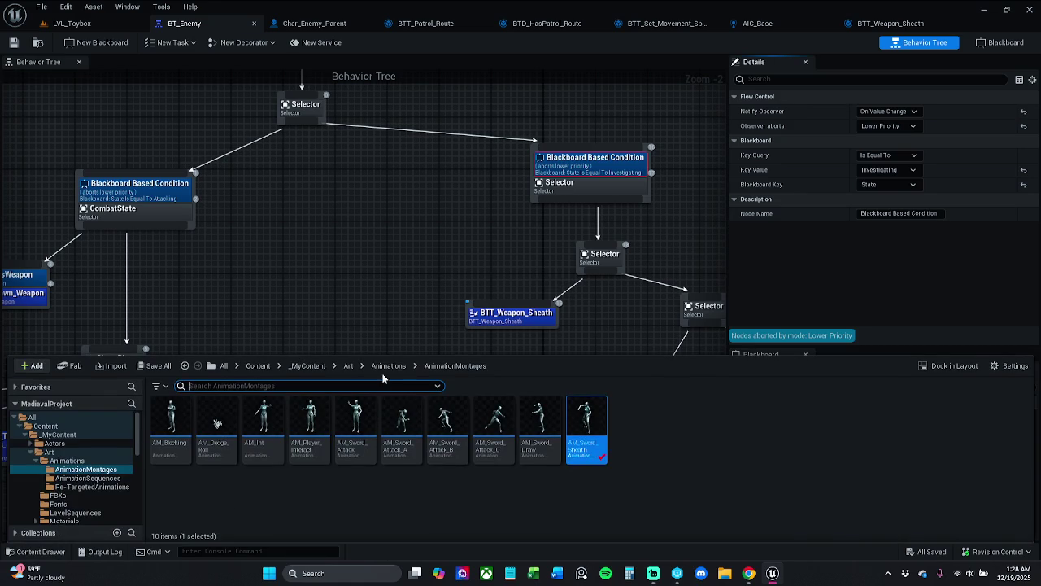
pyautogui.click(308, 365)
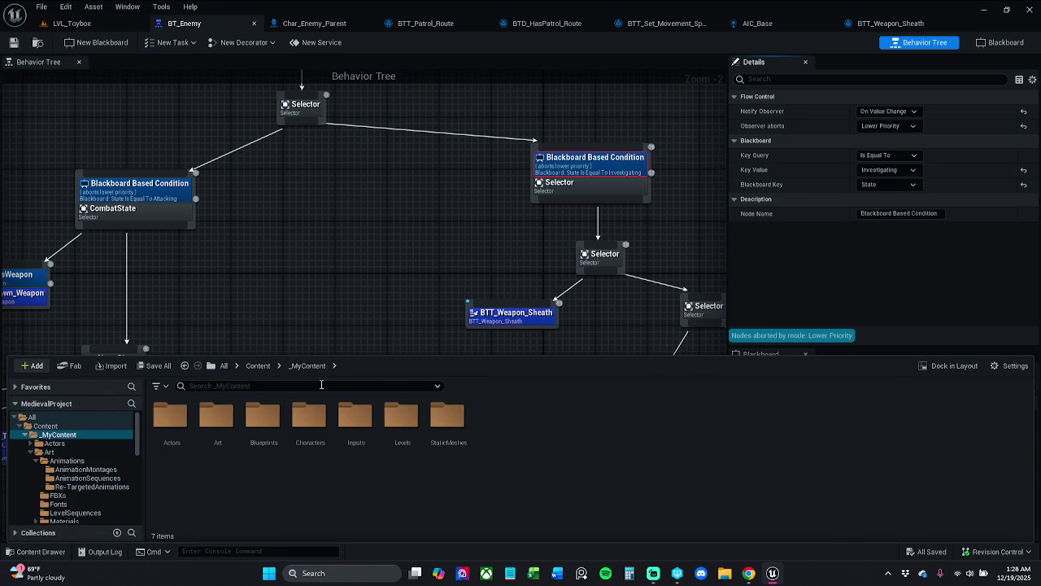
pyautogui.doubleClick(321, 440)
pyautogui.click(184, 442)
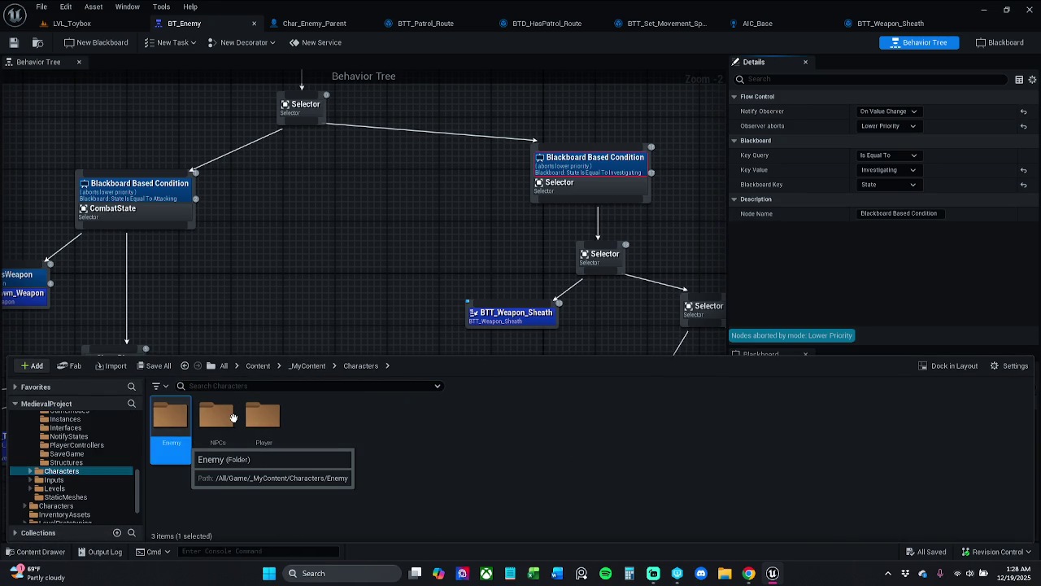
pyautogui.press('Return')
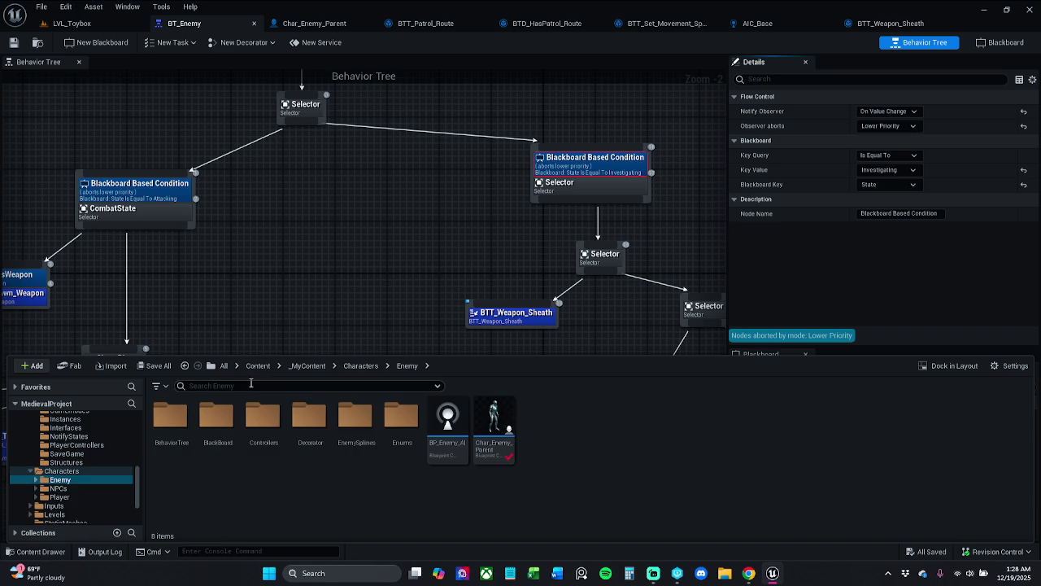
pyautogui.click(392, 438)
pyautogui.doubleClick(393, 438)
pyautogui.doubleClick(170, 419)
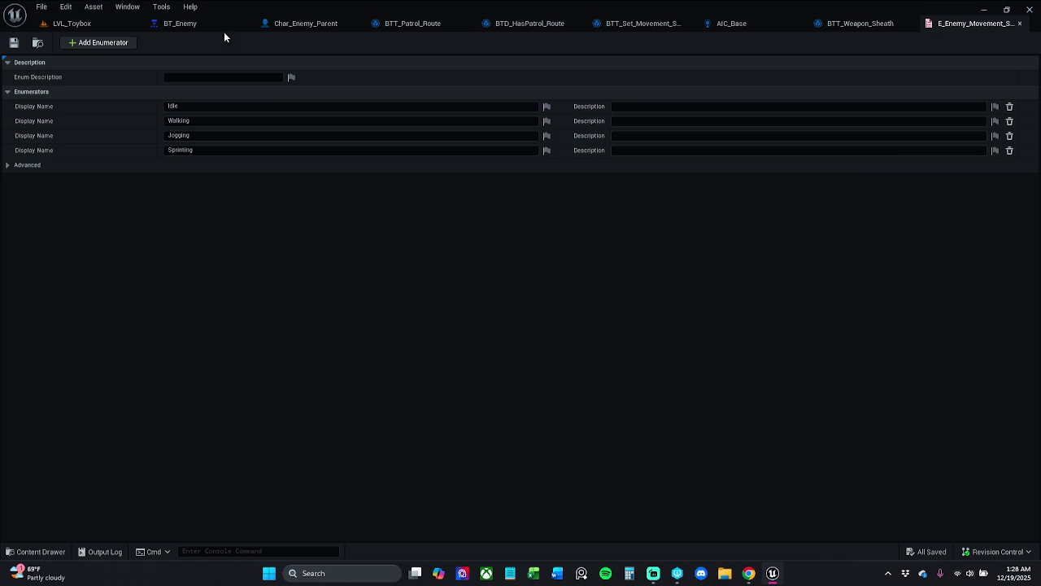
# Back in BT_Enemy, reselect the Investigating blackboard condition and inspect its node actions
pyautogui.click(180, 24)
pyautogui.click(469, 197)
pyautogui.click(593, 168)
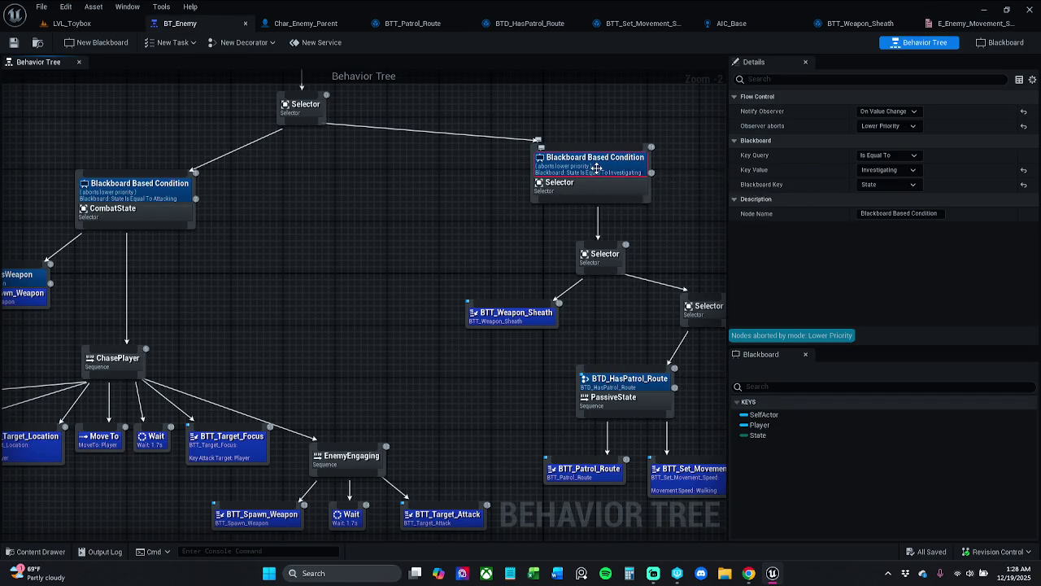
pyautogui.rightClick(597, 170)
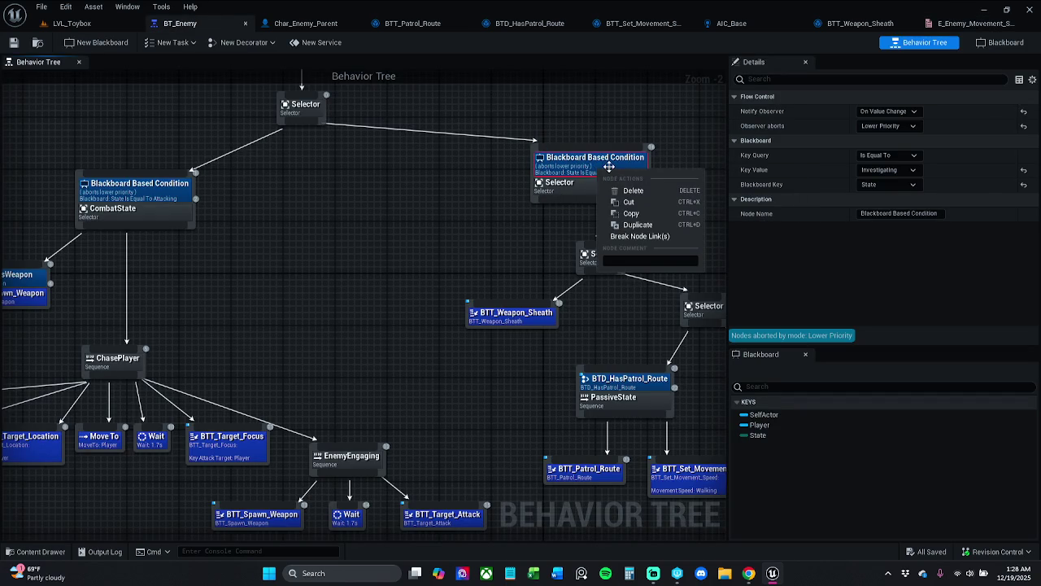
pyautogui.click(608, 167)
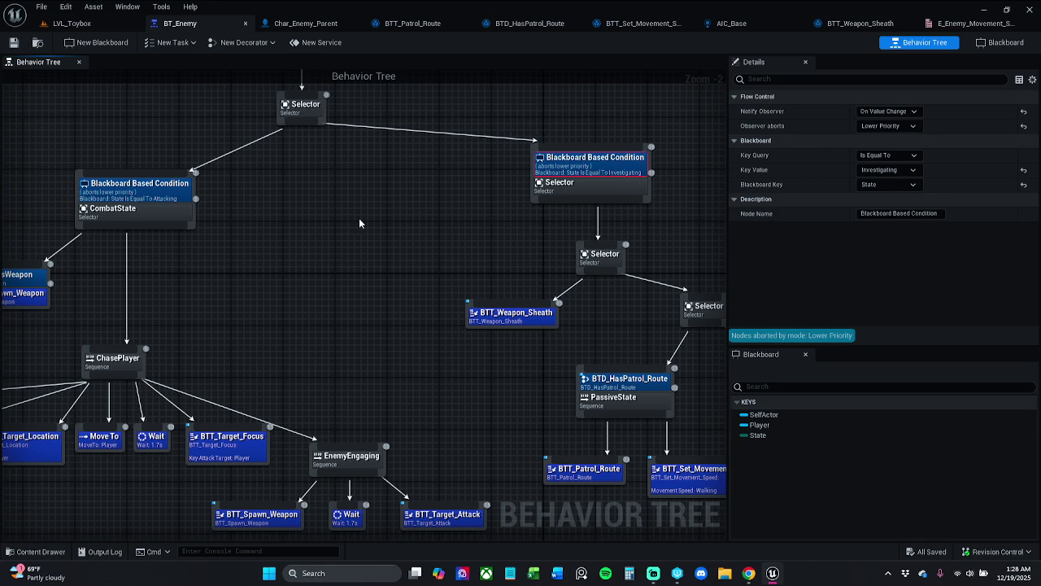
pyautogui.click(968, 23)
# Rename the fifth enumerator to Attacking and save E_Enemy_Movement_Speed
pyautogui.moveTo(968, 23); pyautogui.dragTo(261, 29)
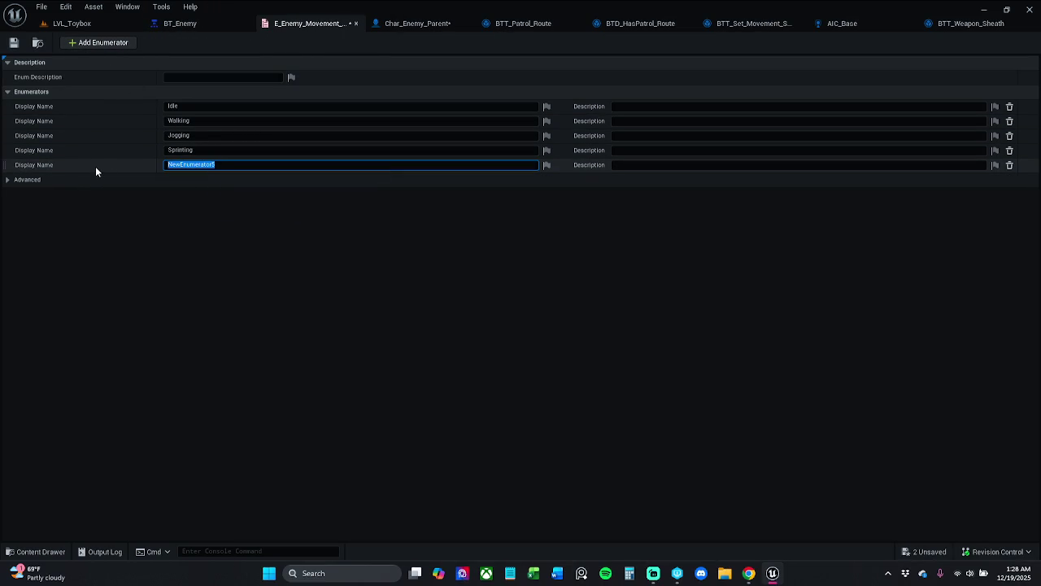
pyautogui.write('Attack')
pyautogui.write('ing')
pyautogui.press('Return')
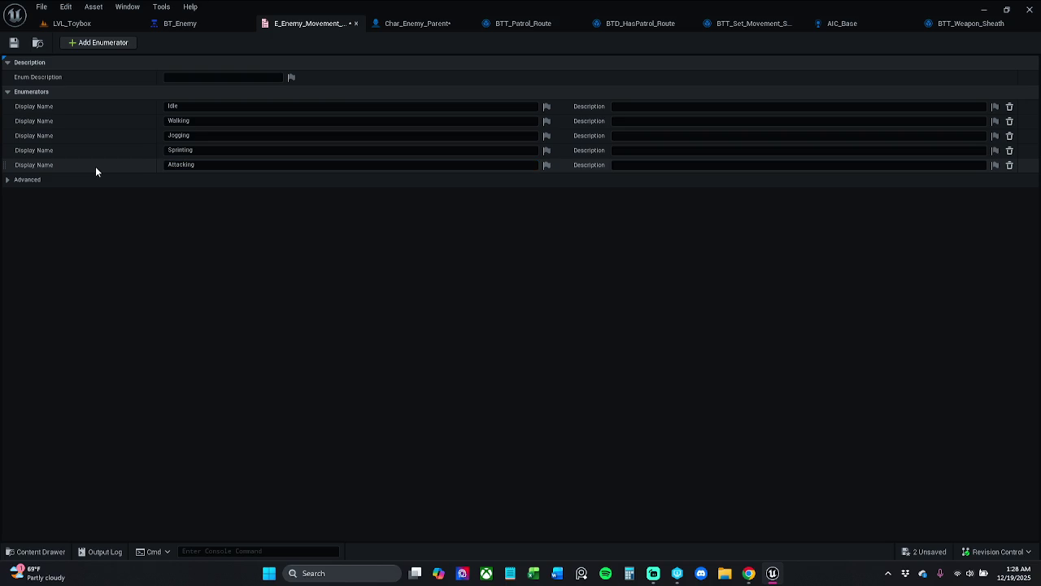
pyautogui.click(14, 43)
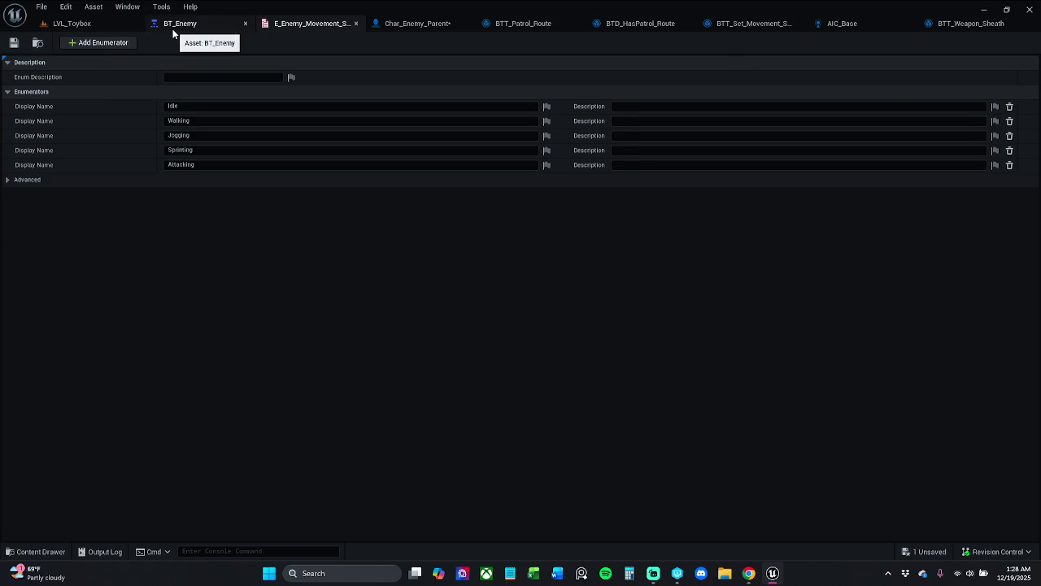
# Inspect the combat branch's Attacking condition, then open BB_Enemy and select its State key
pyautogui.click(175, 24)
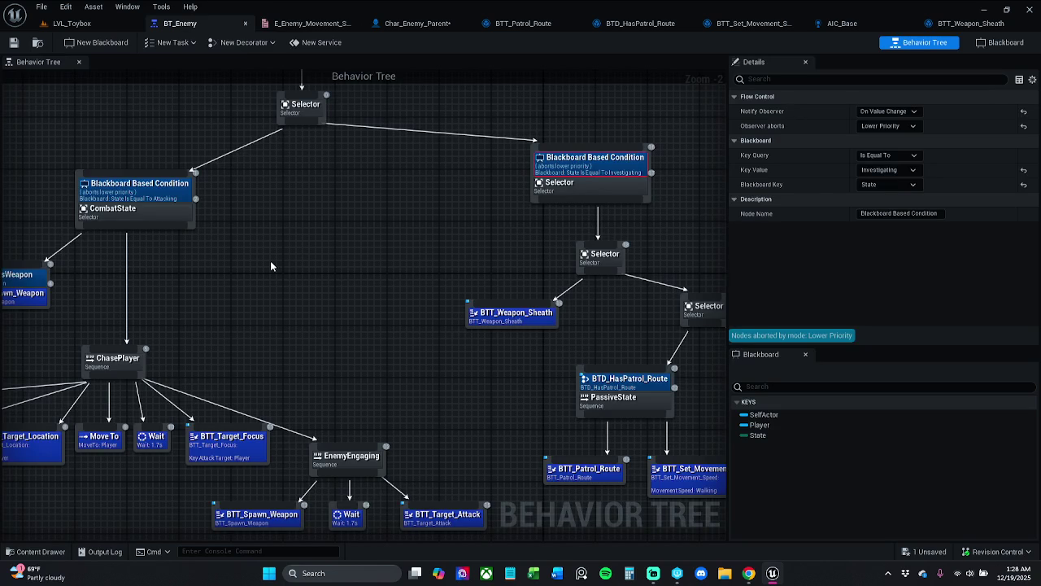
pyautogui.moveTo(253, 213); pyautogui.dragTo(287, 226)
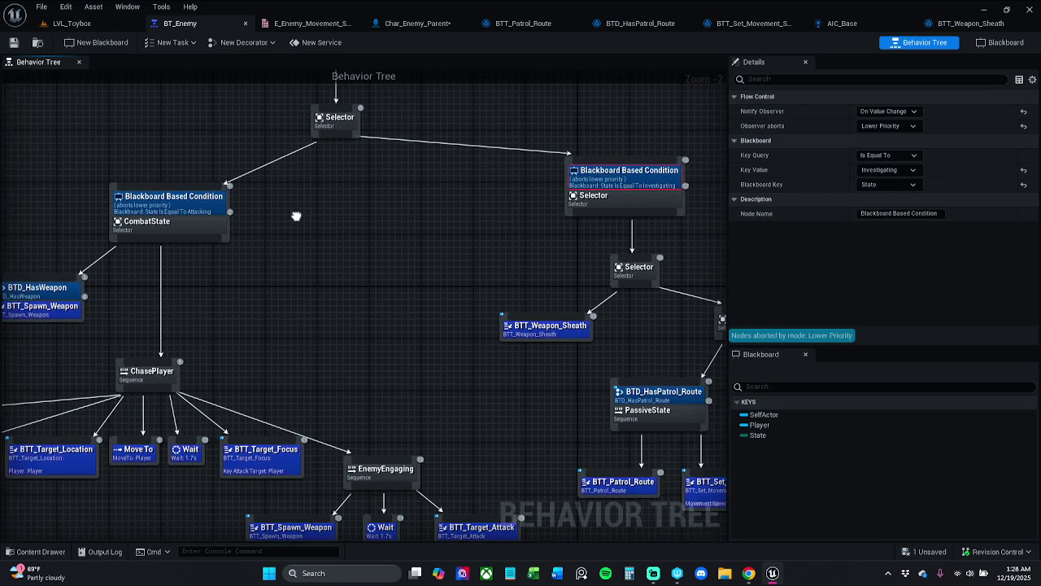
pyautogui.click(196, 205)
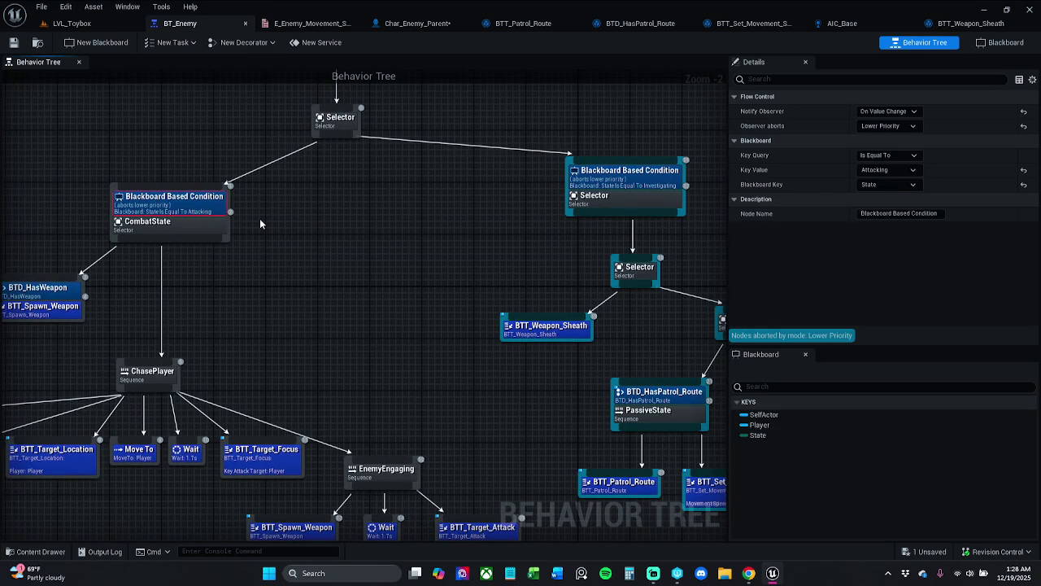
pyautogui.moveTo(298, 192)
pyautogui.mouseDown()
pyautogui.moveTo(325, 337)
pyautogui.moveTo(460, 268)
pyautogui.mouseUp()
pyautogui.scroll(-1, 325, 329)
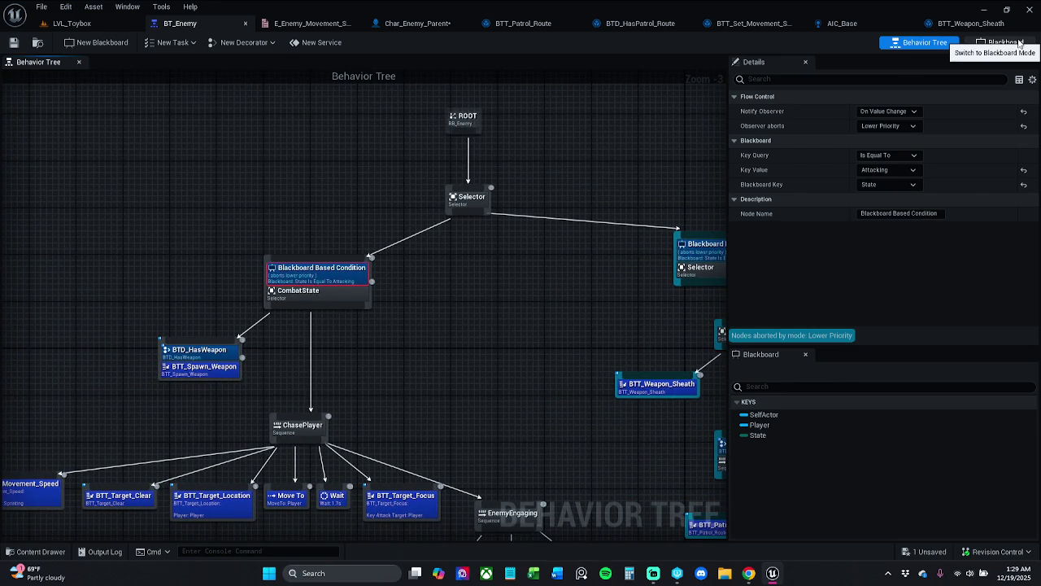
pyautogui.click(1005, 42)
pyautogui.click(47, 153)
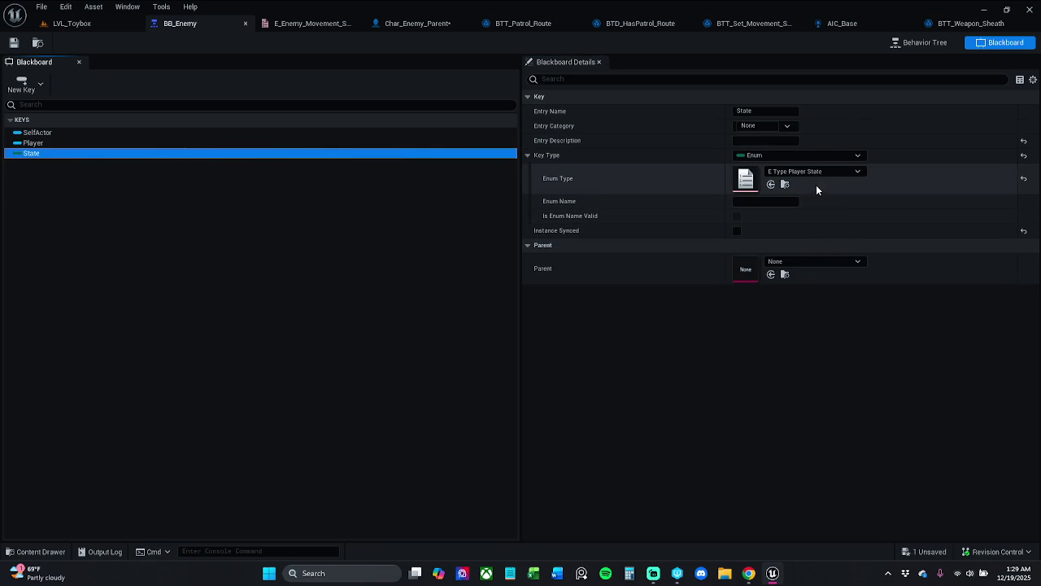
# Set the State key's Enum Type to E_Enemy_Movement_Speed and save BB_Enemy
pyautogui.click(815, 171)
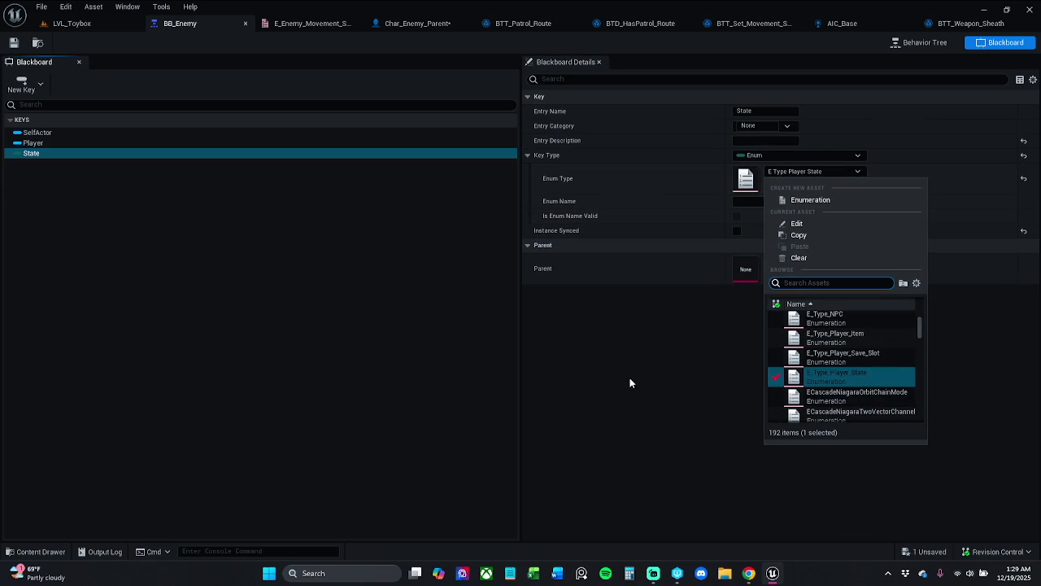
pyautogui.write('e ty')
pyautogui.write('pe')
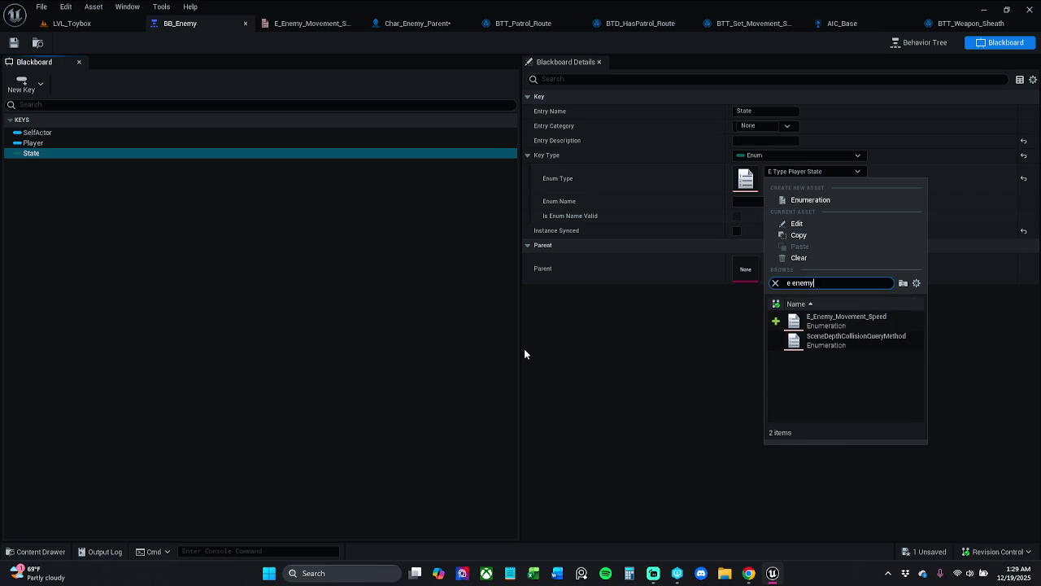
pyautogui.click(846, 321)
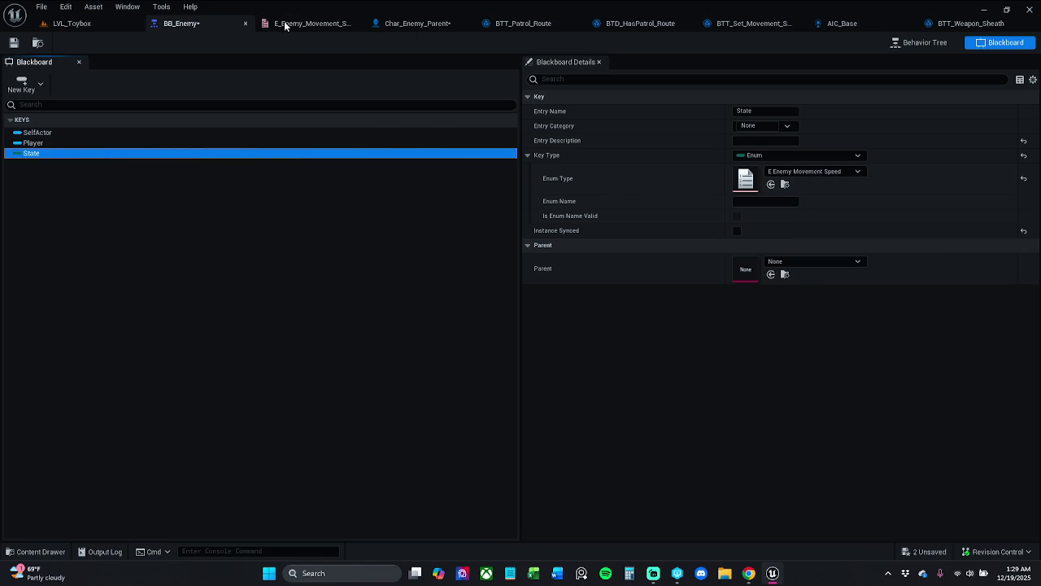
pyautogui.click(16, 42)
# Back in the behavior tree, check the investigating condition's available Key Values
pyautogui.click(915, 43)
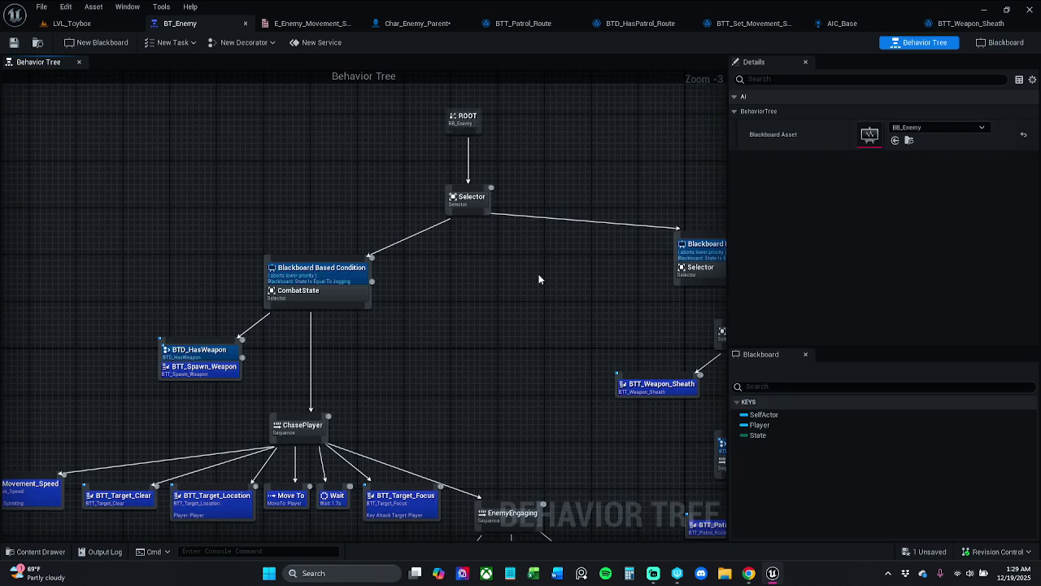
pyautogui.click(594, 262)
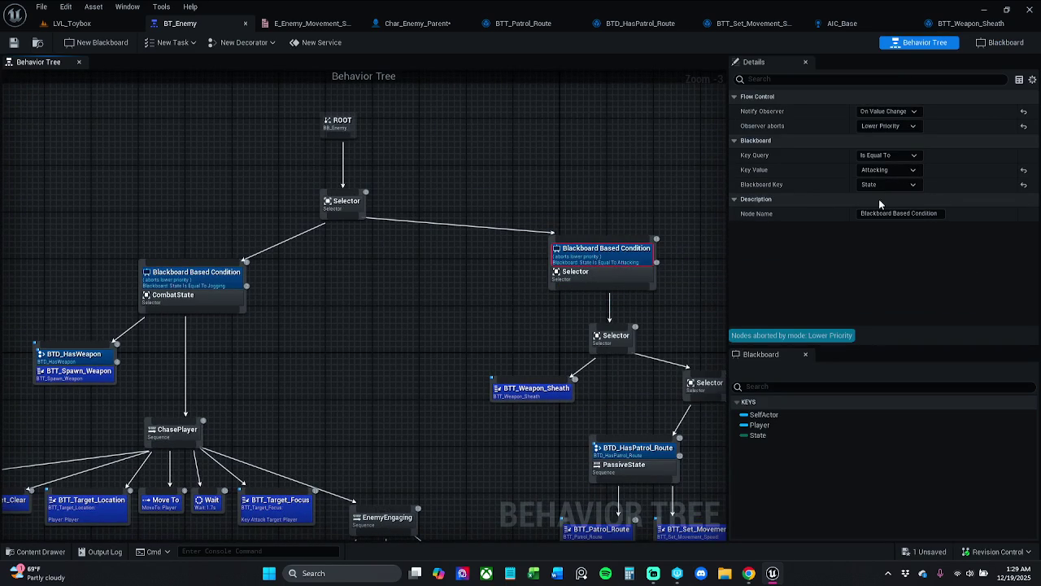
pyautogui.click(891, 169)
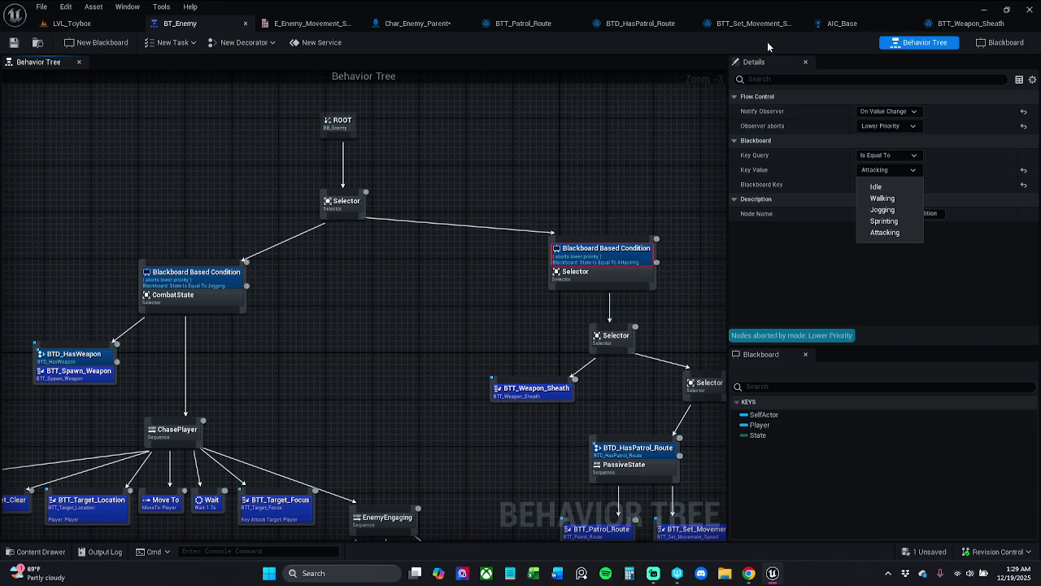
pyautogui.click(293, 24)
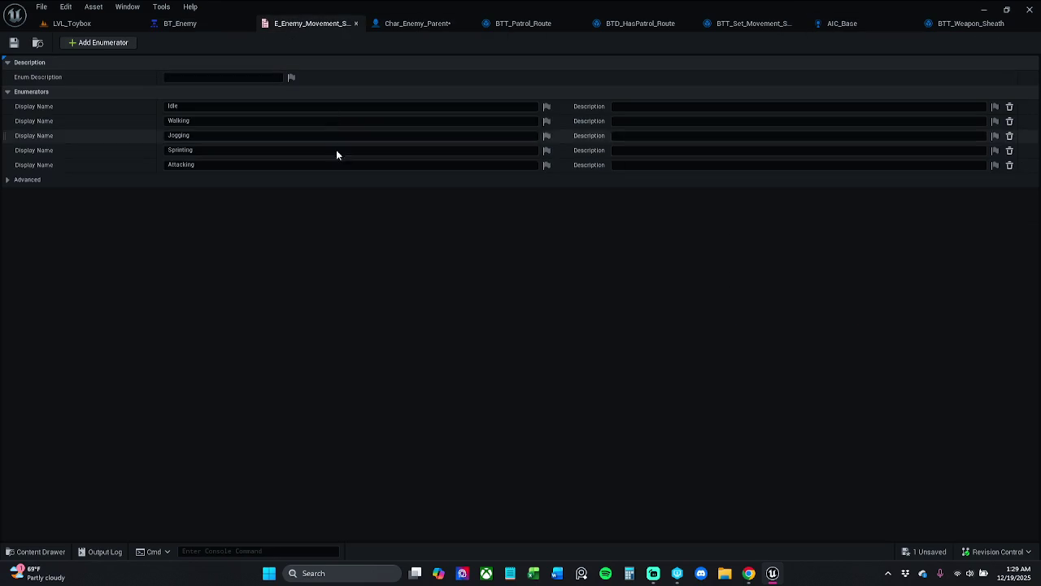
# Add a sixth enumerator named Patrolling and save the enum
pyautogui.click(99, 43)
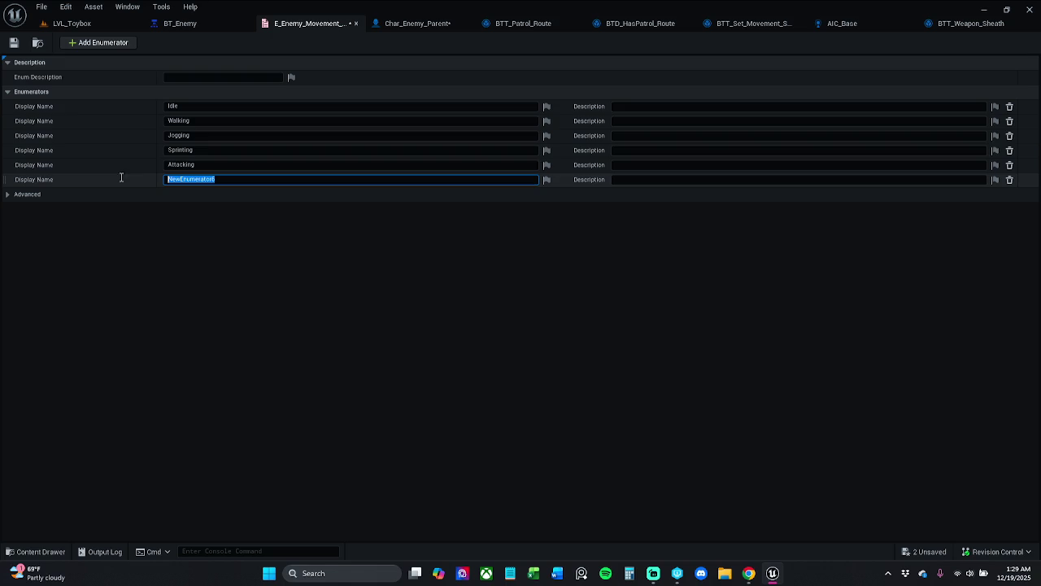
pyautogui.write('Patrolling')
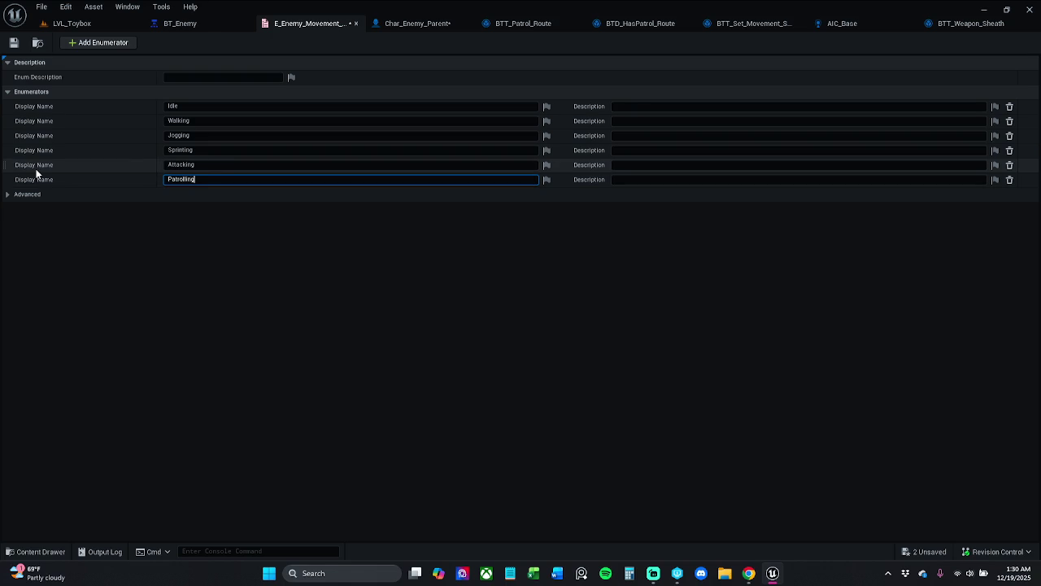
pyautogui.press('Return')
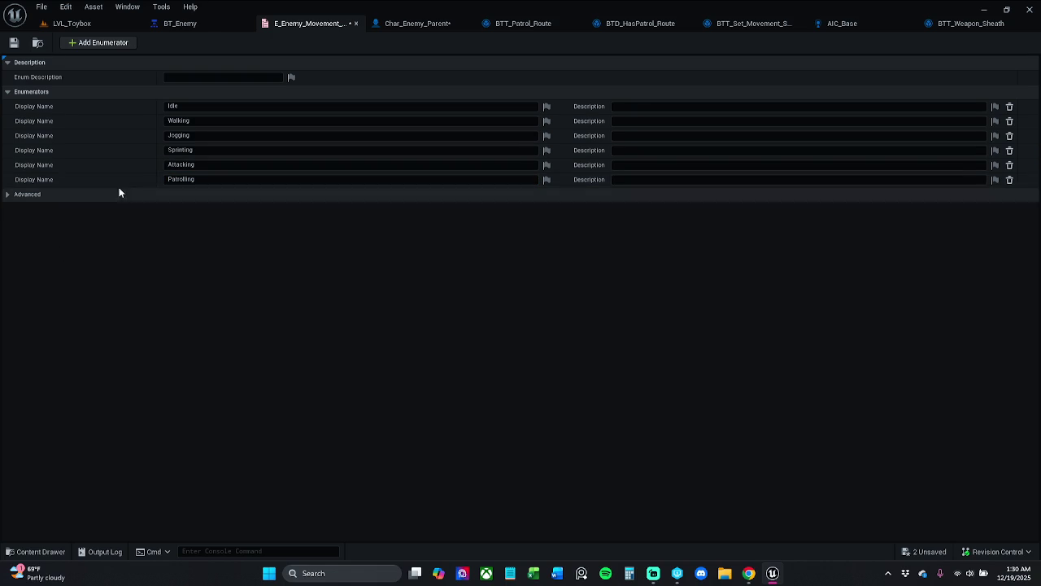
pyautogui.click(13, 42)
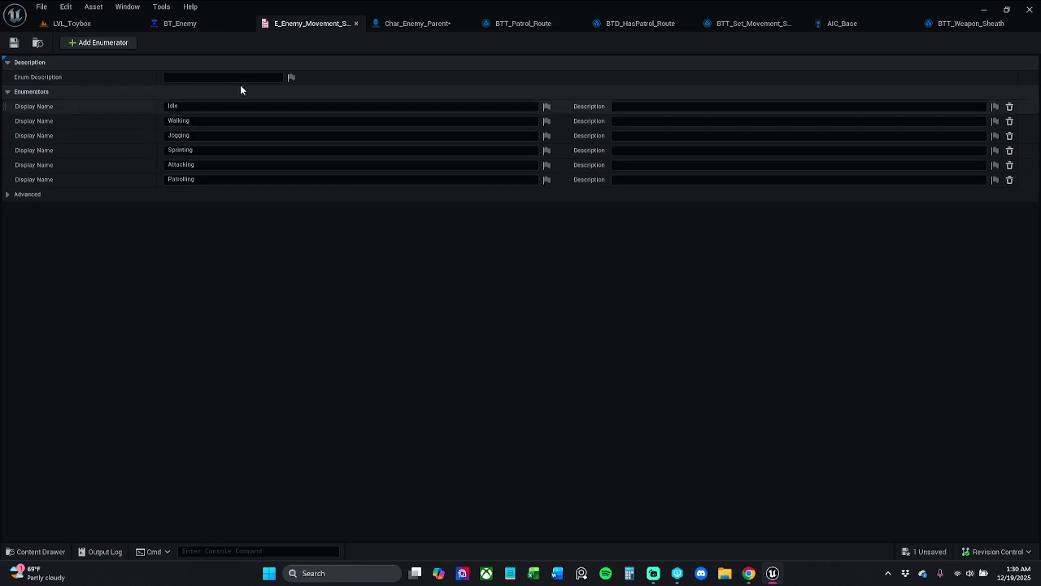
# Set the selected condition's Key Value to Patrolling and inspect the BTT_Weapon_Sheath task
pyautogui.click(207, 24)
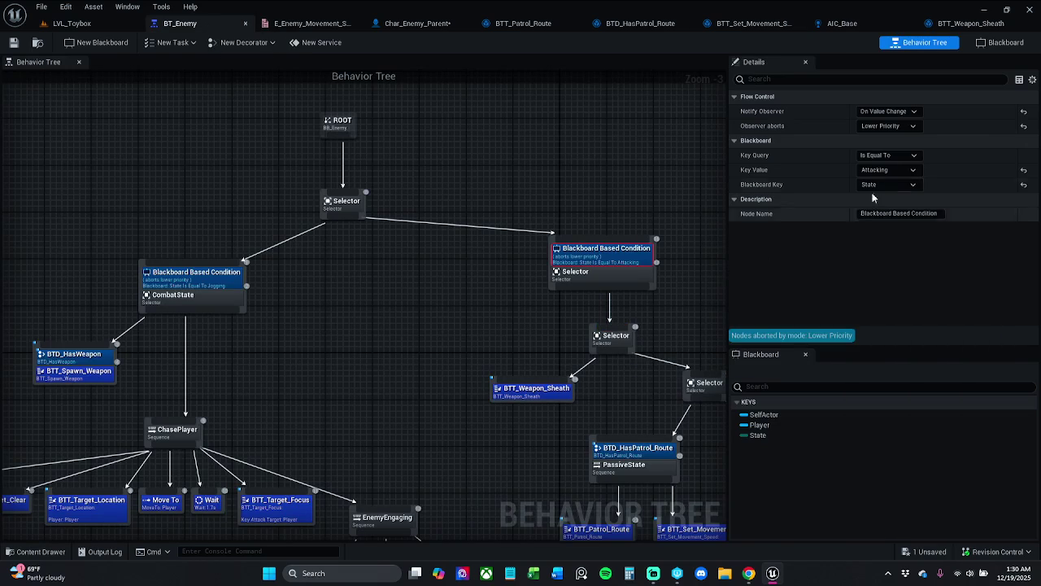
pyautogui.click(895, 171)
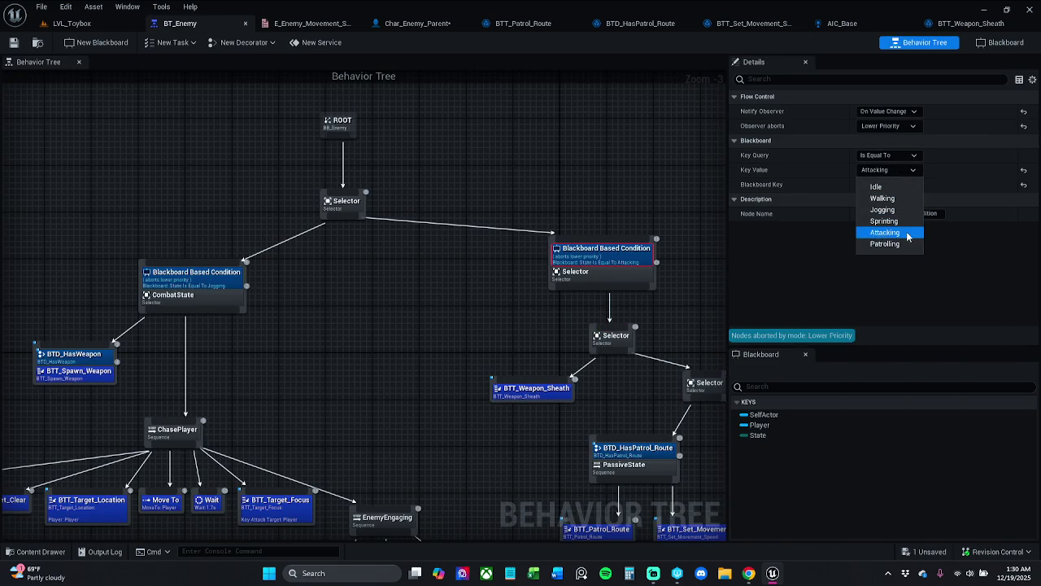
pyautogui.click(900, 245)
pyautogui.moveTo(655, 358); pyautogui.dragTo(584, 285)
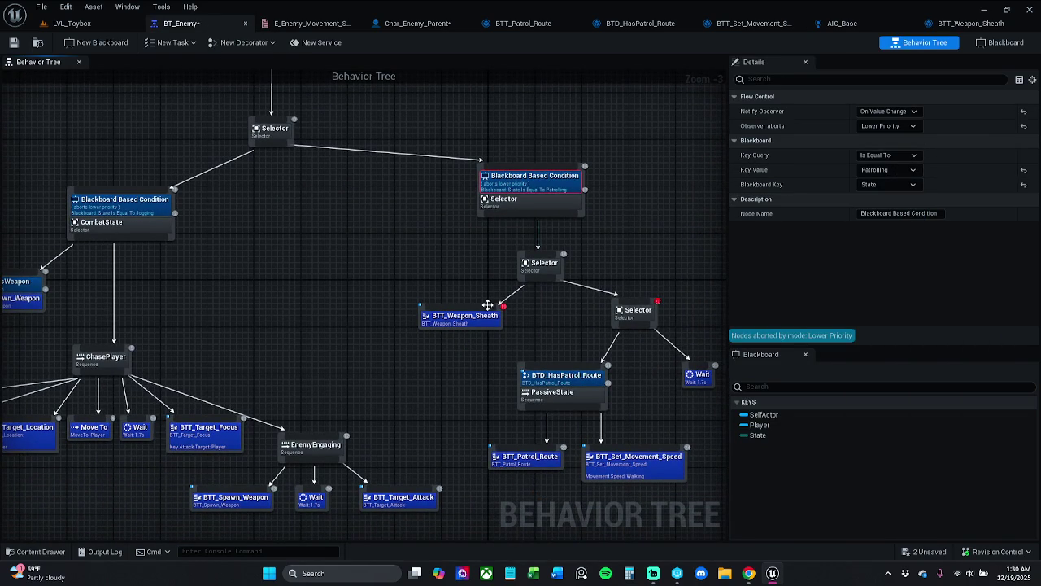
pyautogui.click(457, 318)
pyautogui.moveTo(541, 339)
pyautogui.mouseDown()
pyautogui.moveTo(534, 318)
pyautogui.moveTo(510, 316)
pyautogui.moveTo(553, 332)
pyautogui.mouseUp()
pyautogui.click(510, 316)
pyautogui.click(519, 321)
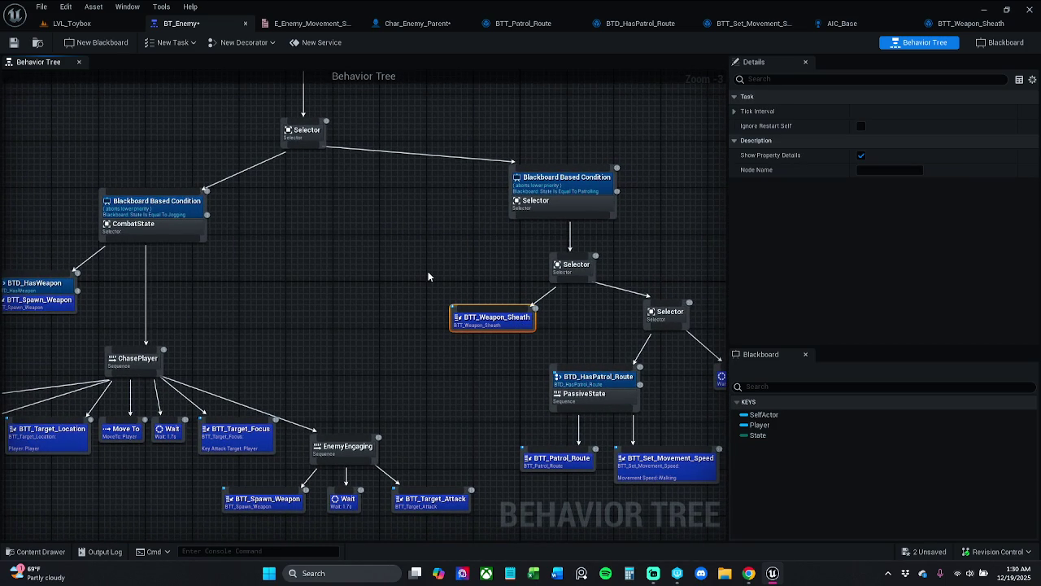
pyautogui.moveTo(428, 275); pyautogui.dragTo(552, 283)
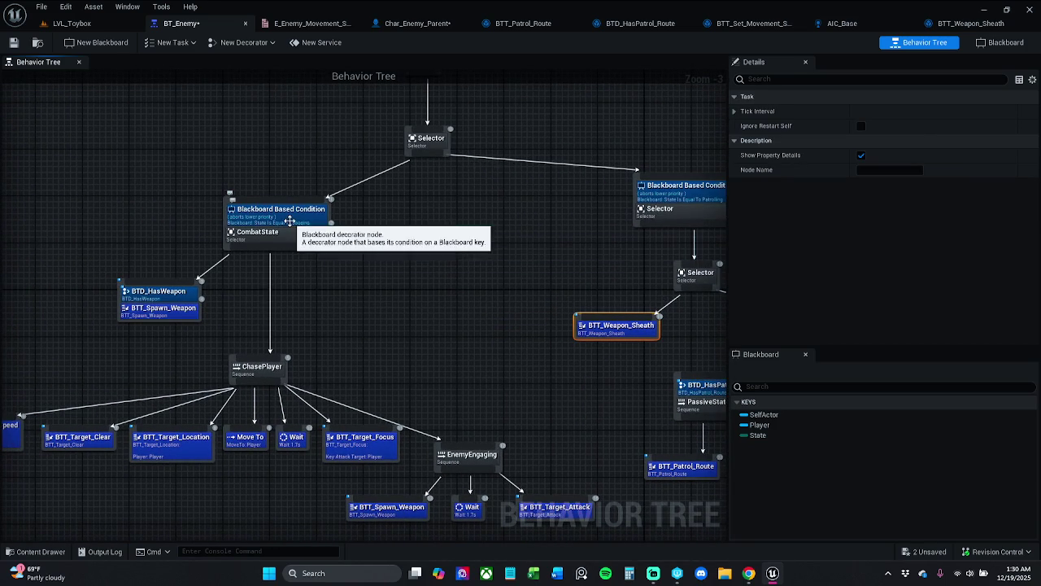
# Set the CombatState condition's Key Value to Attacking and save BT_Enemy
pyautogui.click(289, 220)
pyautogui.click(890, 171)
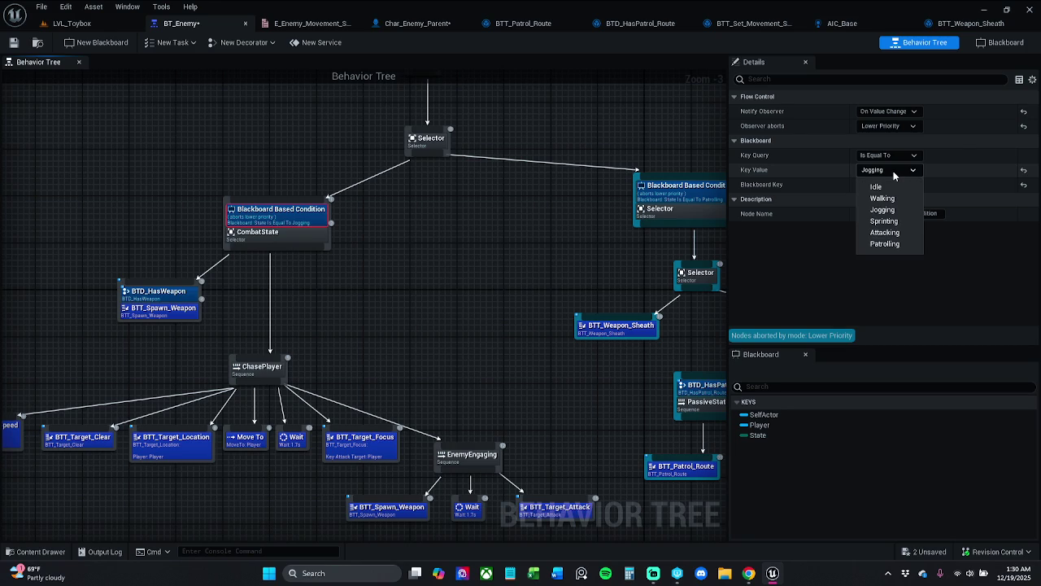
pyautogui.click(894, 232)
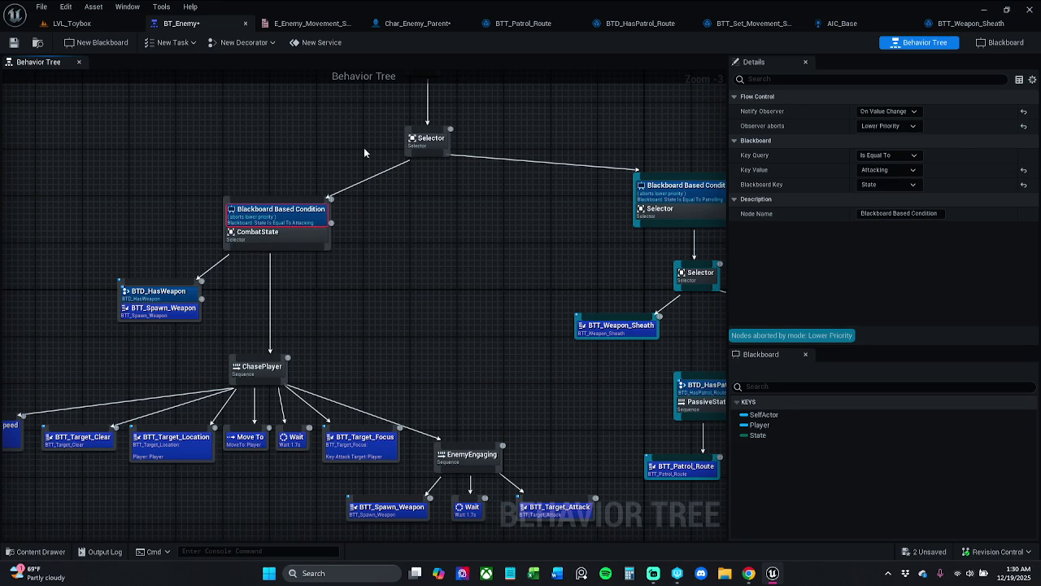
pyautogui.click(13, 42)
pyautogui.click(305, 152)
pyautogui.scroll(-3, 334, 185)
# Play-test LVL_Toybox briefly, then stop the session
pyautogui.click(72, 23)
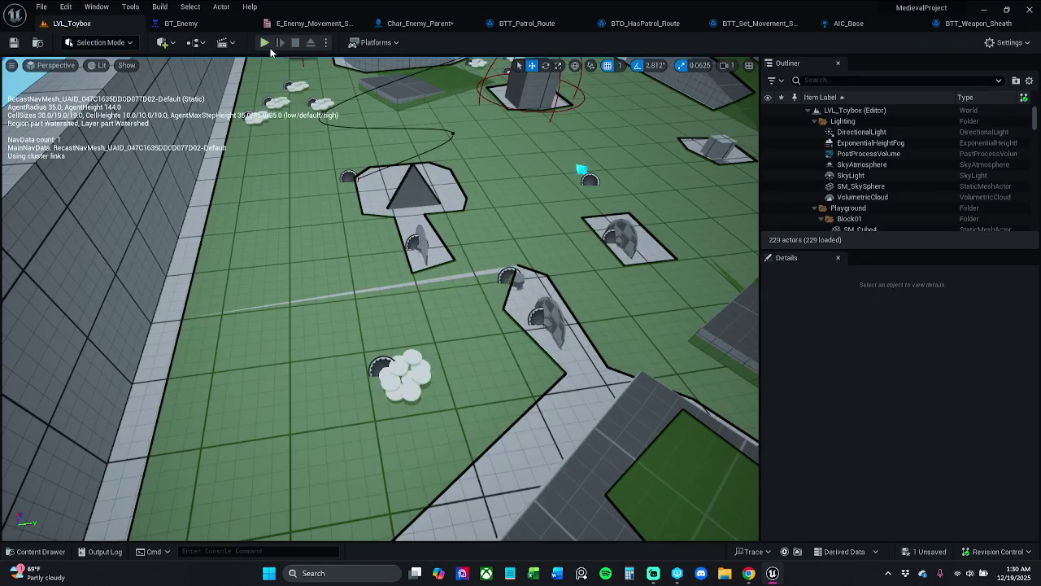
pyautogui.click(266, 43)
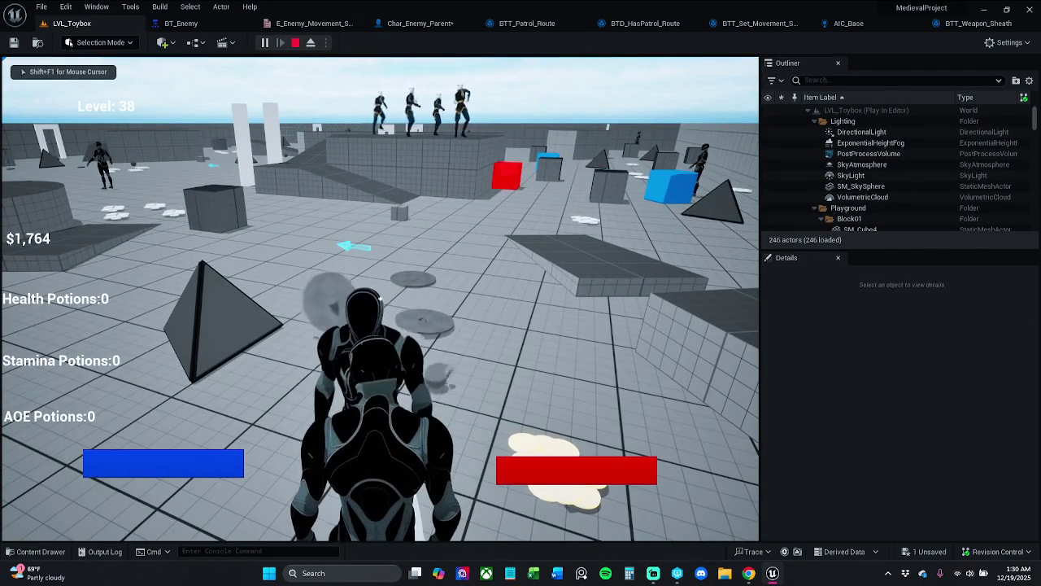
pyautogui.press('Escape')
pyautogui.click(318, 28)
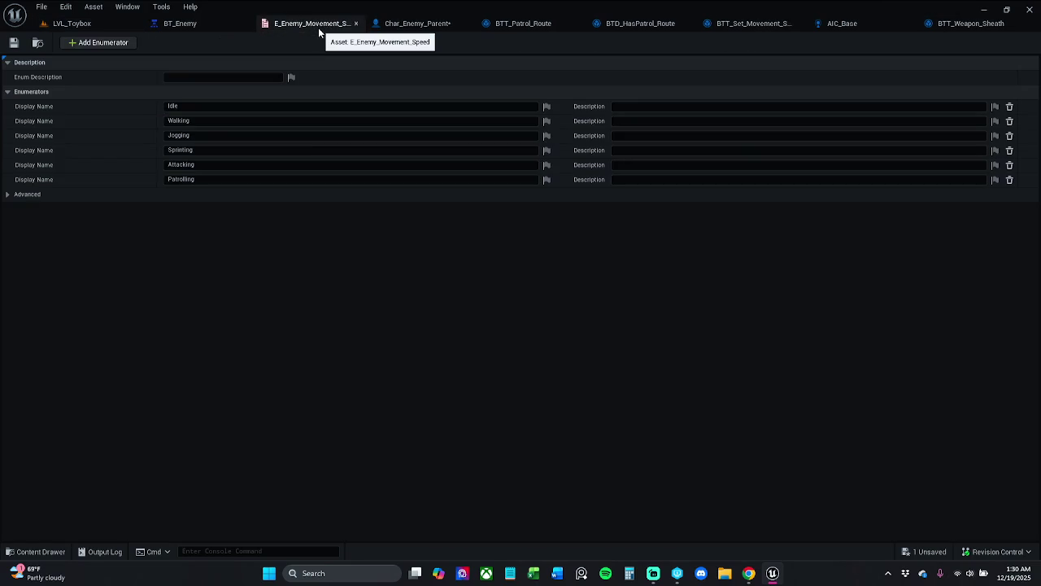
# Save the Char_Enemy_Parent blueprint
pyautogui.click(221, 24)
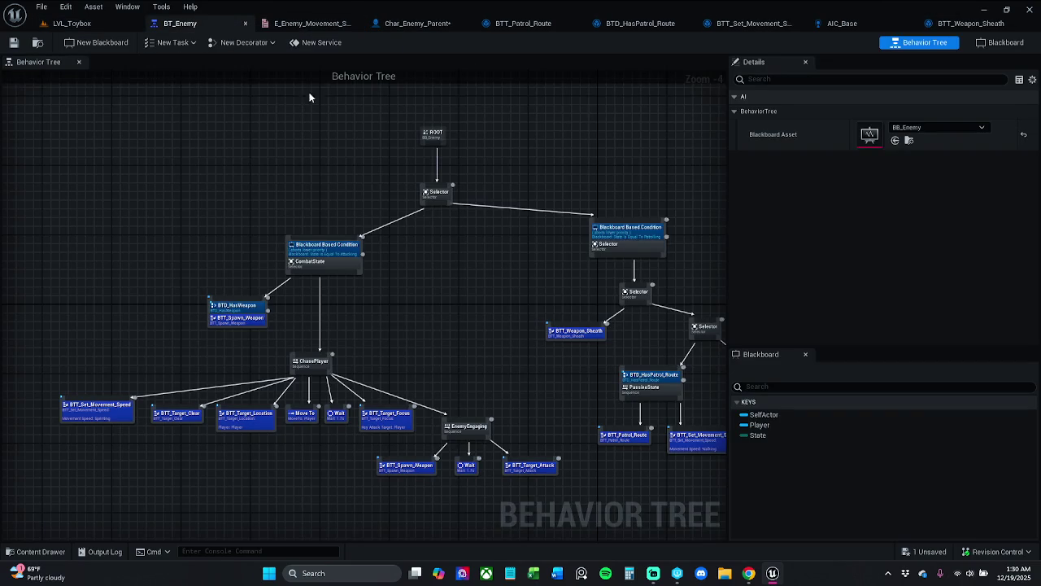
pyautogui.click(431, 26)
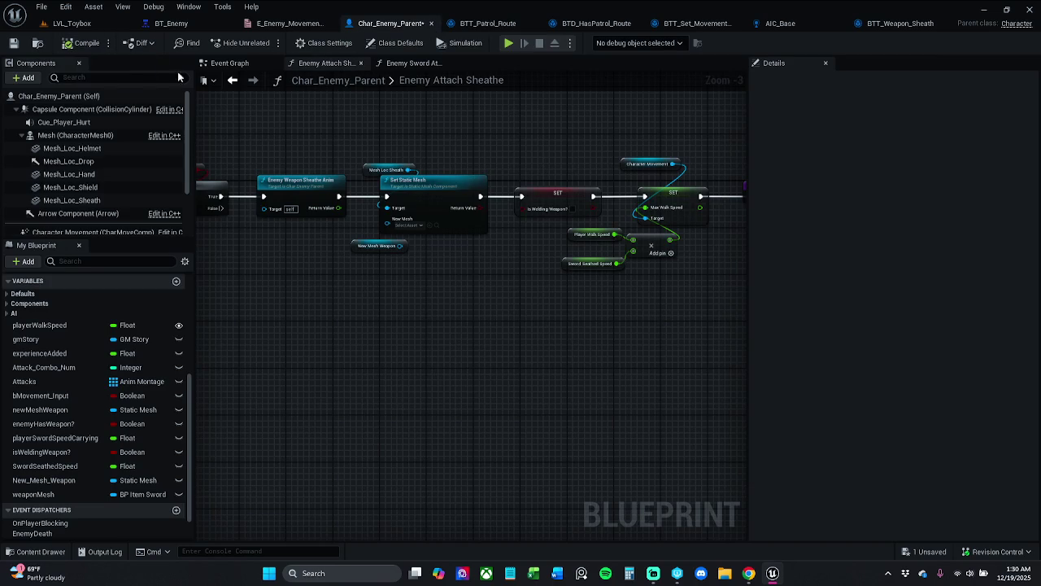
pyautogui.click(14, 42)
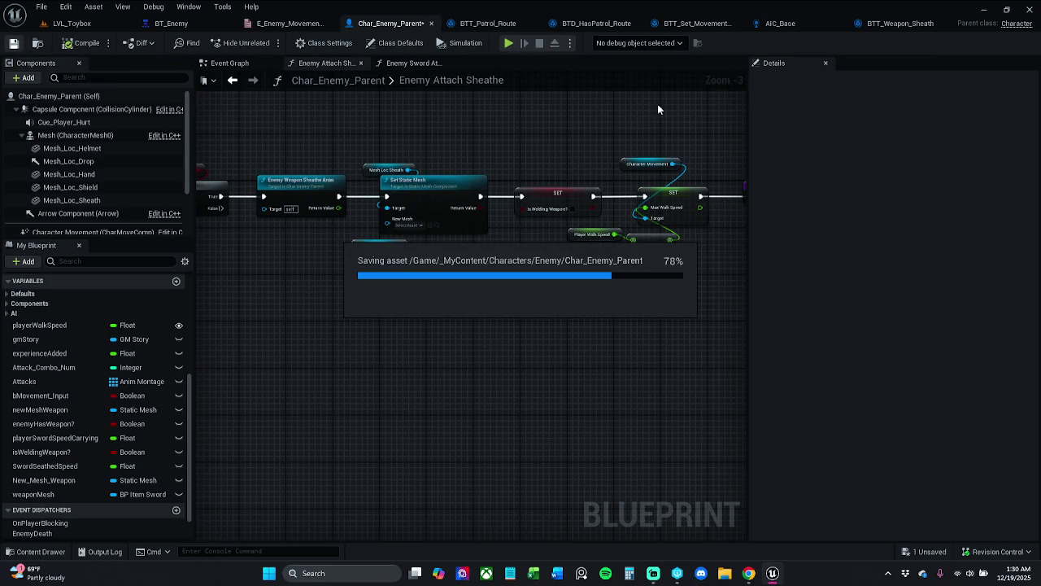
# In AIC_Base, review Set State Attacking, the Event Graph and Set State Investigating
pyautogui.click(780, 24)
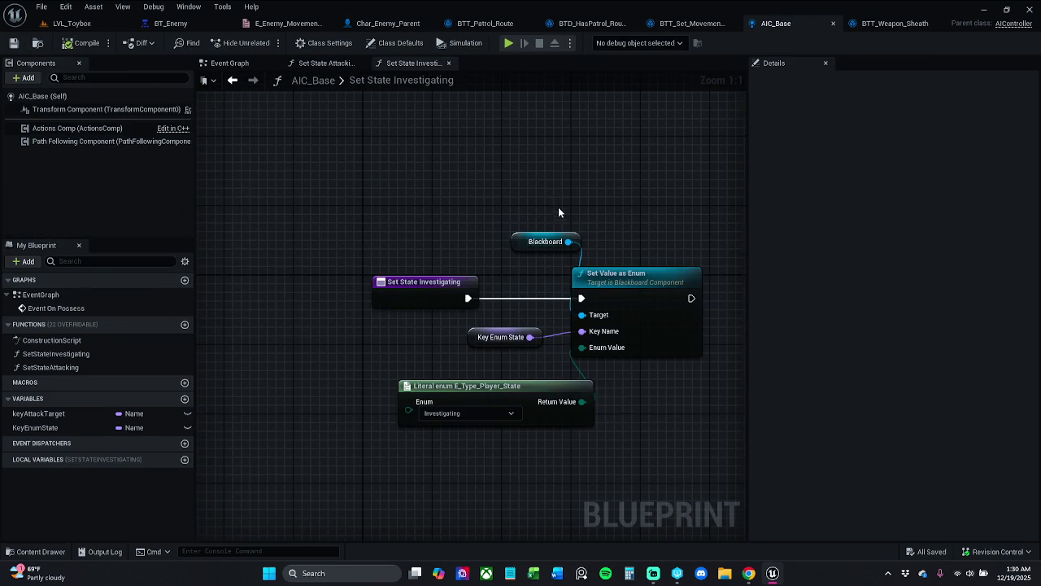
pyautogui.moveTo(559, 207); pyautogui.dragTo(530, 159)
pyautogui.doubleClick(81, 368)
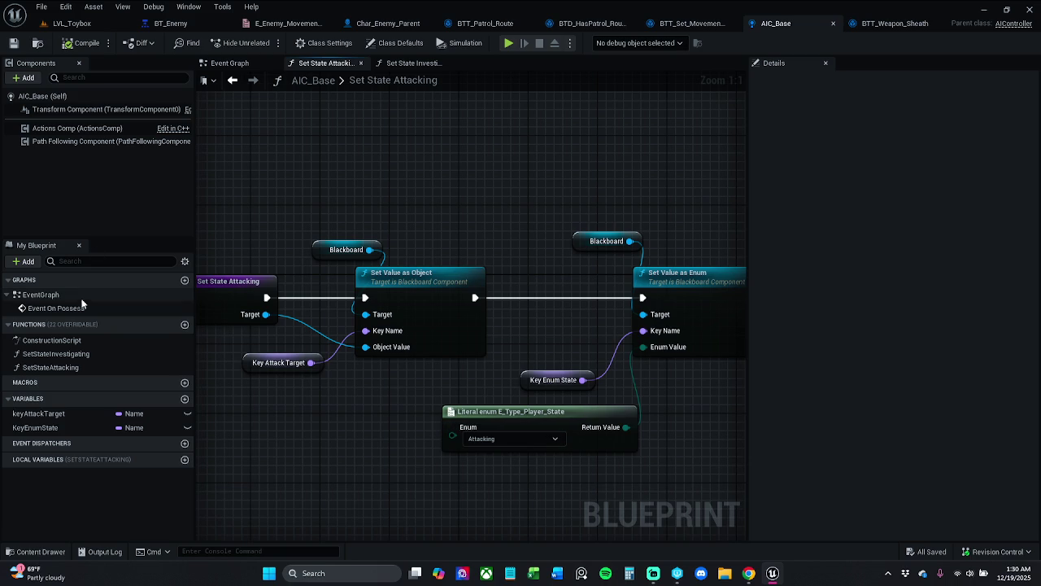
pyautogui.doubleClick(93, 355)
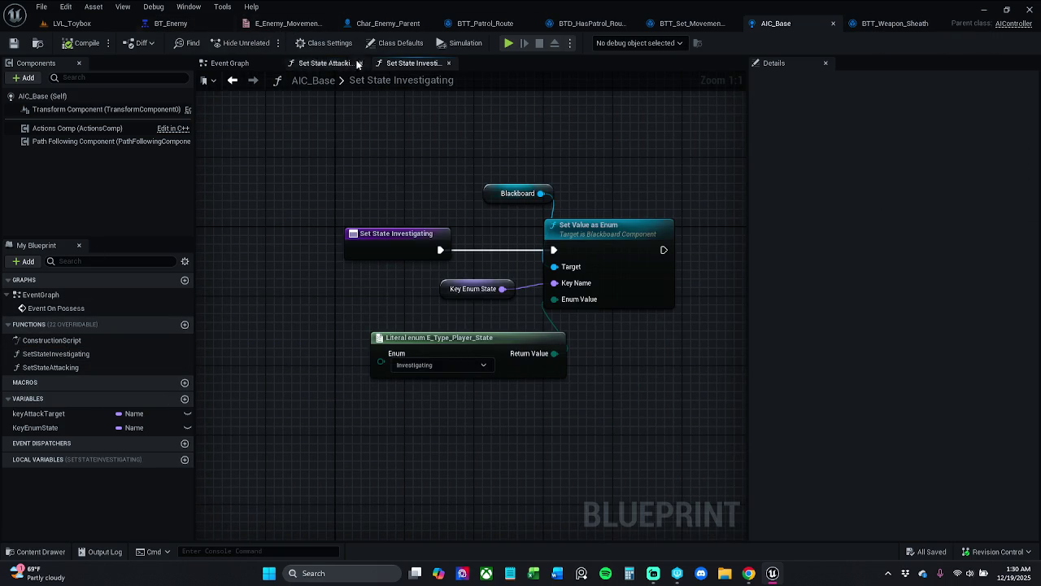
pyautogui.click(228, 64)
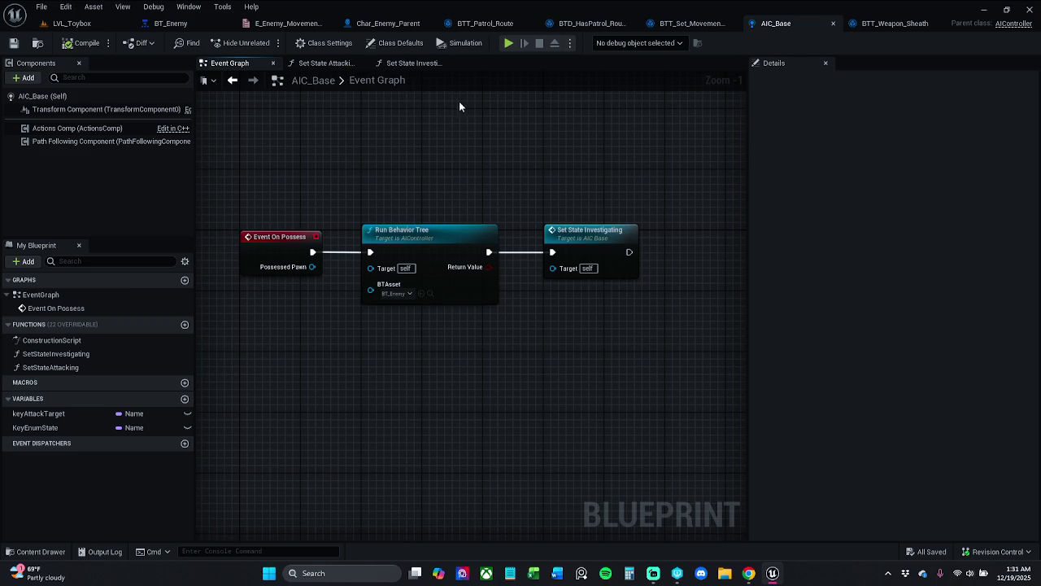
pyautogui.doubleClick(603, 236)
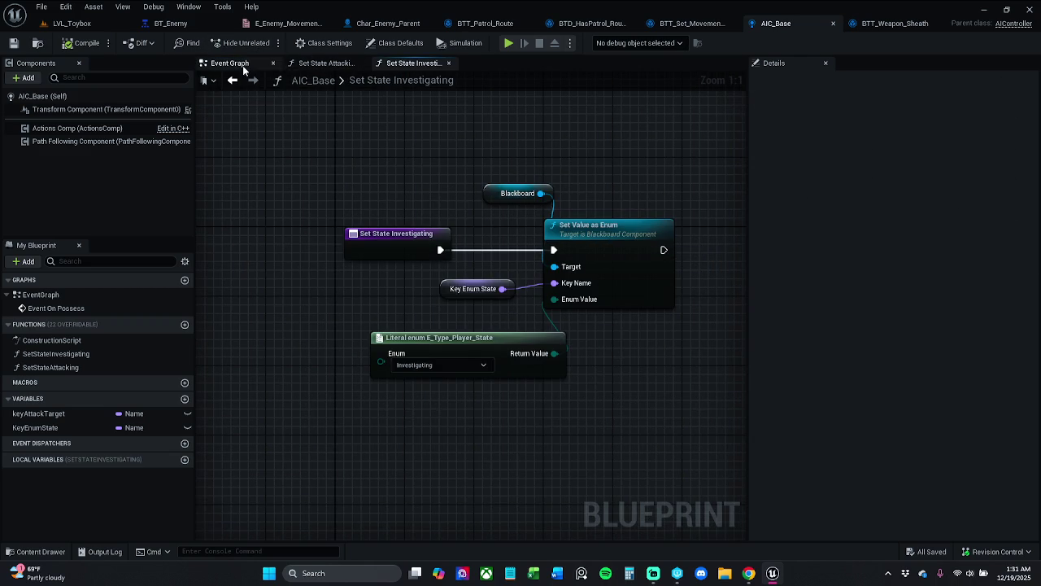
# Back in BT_Enemy, try selecting the combat branch nodes and the CombatState condition
pyautogui.click(166, 23)
pyautogui.scroll(1, 402, 239)
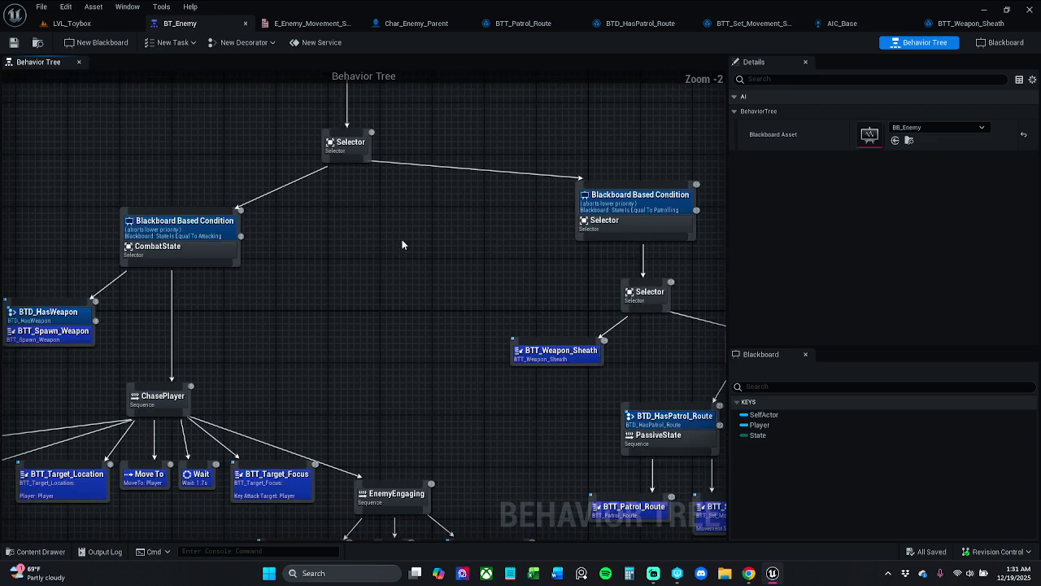
pyautogui.moveTo(618, 433)
pyautogui.mouseDown()
pyautogui.moveTo(102, 167)
pyautogui.moveTo(4, 143)
pyautogui.mouseUp()
pyautogui.moveTo(317, 184)
pyautogui.mouseDown()
pyautogui.moveTo(123, 335)
pyautogui.moveTo(42, 189)
pyautogui.moveTo(31, 197)
pyautogui.moveTo(58, 213)
pyautogui.mouseUp()
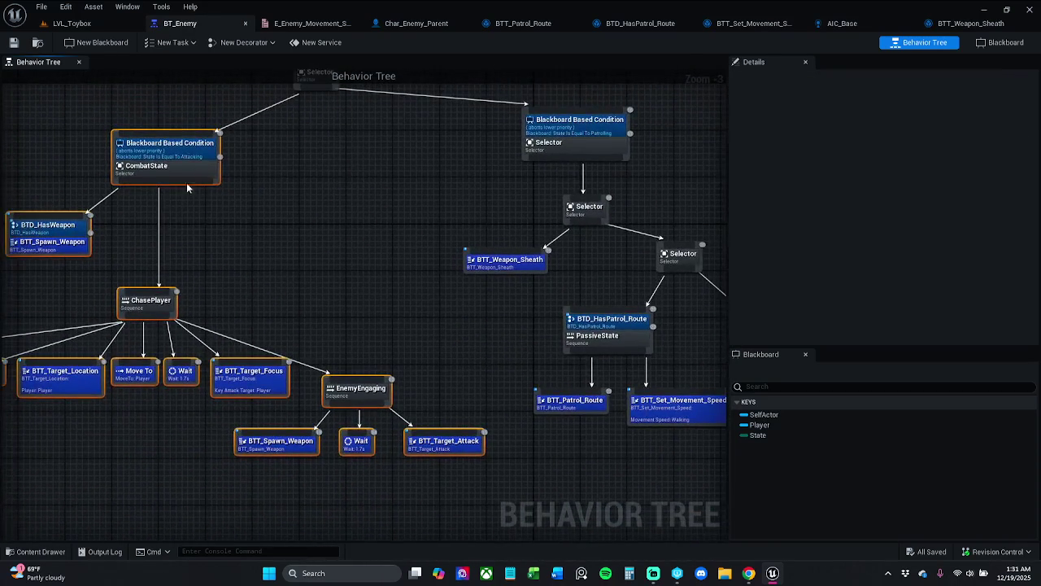
pyautogui.click(178, 145)
pyautogui.moveTo(301, 282)
pyautogui.mouseDown()
pyautogui.moveTo(395, 323)
pyautogui.moveTo(485, 333)
pyautogui.mouseUp()
pyautogui.click(485, 332)
pyautogui.moveTo(504, 453)
pyautogui.mouseDown()
pyautogui.moveTo(56, 256)
pyautogui.moveTo(19, 151)
pyautogui.moveTo(90, 67)
pyautogui.moveTo(398, 148)
pyautogui.moveTo(122, 244)
pyautogui.moveTo(246, 238)
pyautogui.mouseUp()
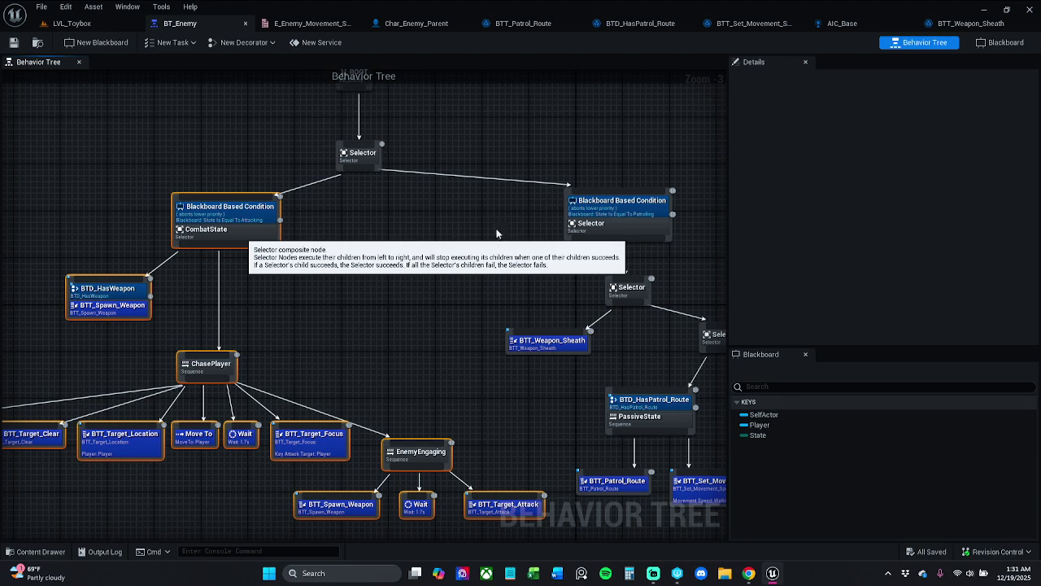
pyautogui.click(498, 236)
# Marquee-select the patrol branch nodes and shift them slightly down and right
pyautogui.moveTo(510, 196)
pyautogui.mouseDown()
pyautogui.moveTo(317, 183)
pyautogui.moveTo(633, 466)
pyautogui.mouseUp()
pyautogui.moveTo(494, 394); pyautogui.dragTo(529, 410)
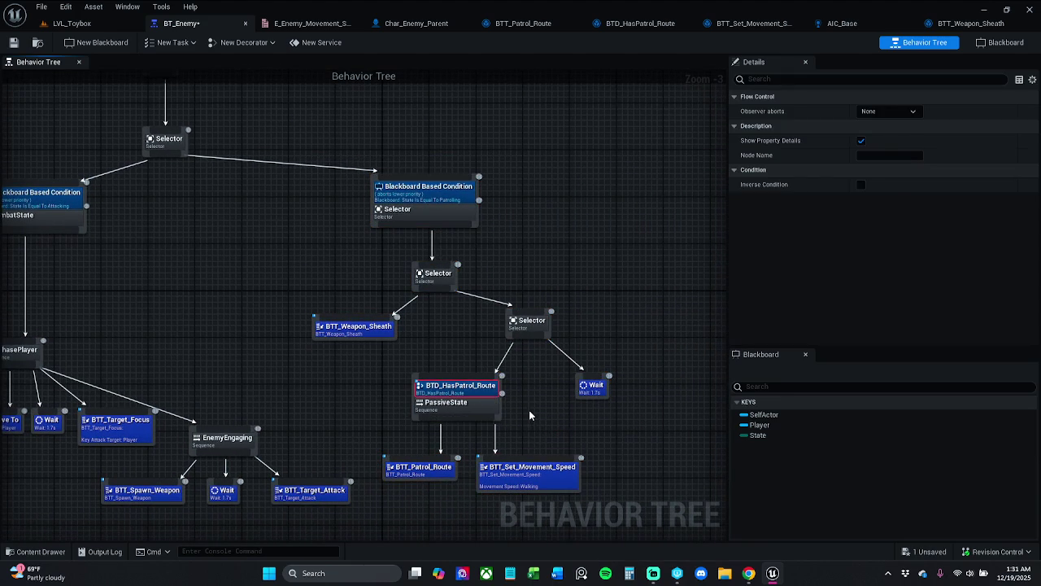
pyautogui.click(388, 269)
pyautogui.moveTo(334, 143)
pyautogui.mouseDown()
pyautogui.moveTo(618, 449)
pyautogui.moveTo(613, 468)
pyautogui.mouseUp()
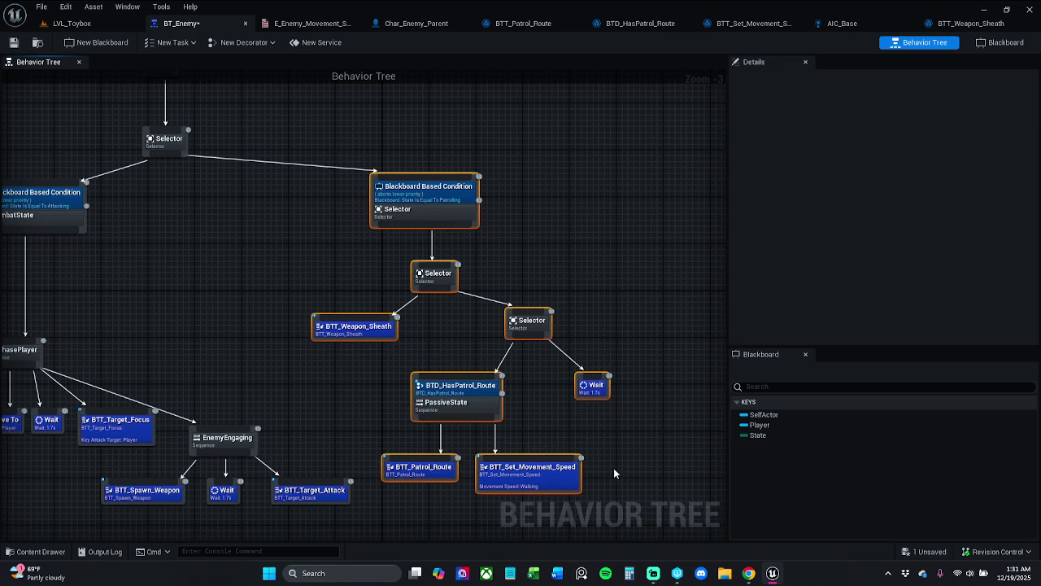
pyautogui.moveTo(536, 329); pyautogui.dragTo(566, 345)
pyautogui.click(549, 281)
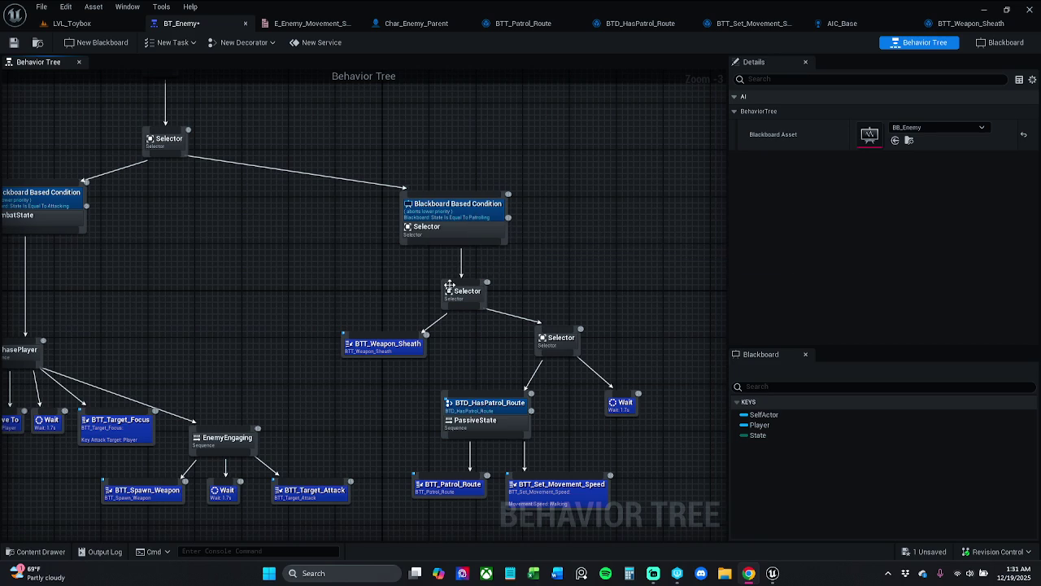
# Delete the two inner Selector nodes and the BTT_Weapon_Sheath task
pyautogui.moveTo(436, 275); pyautogui.dragTo(597, 341)
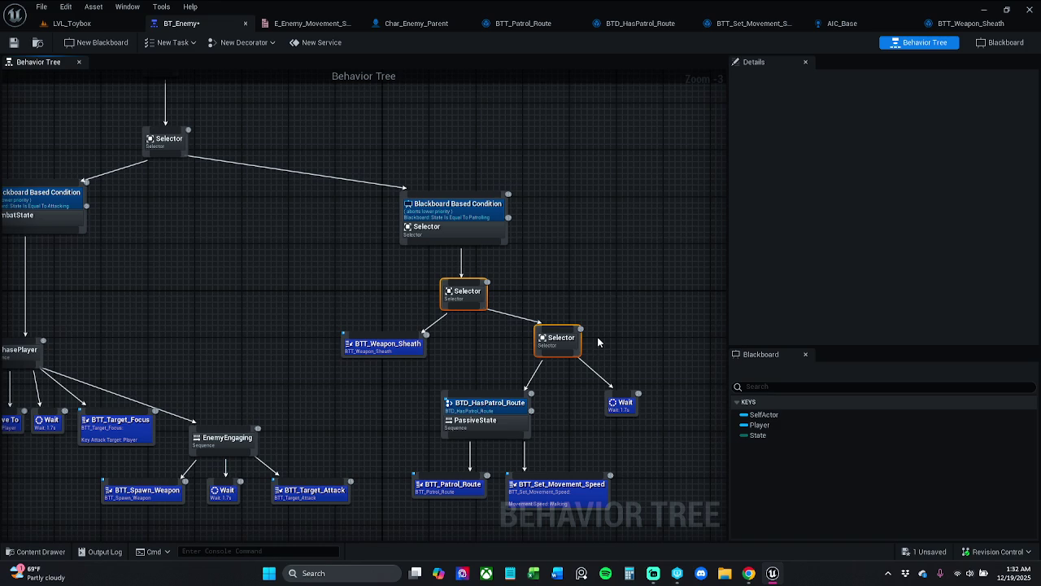
pyautogui.press('Delete')
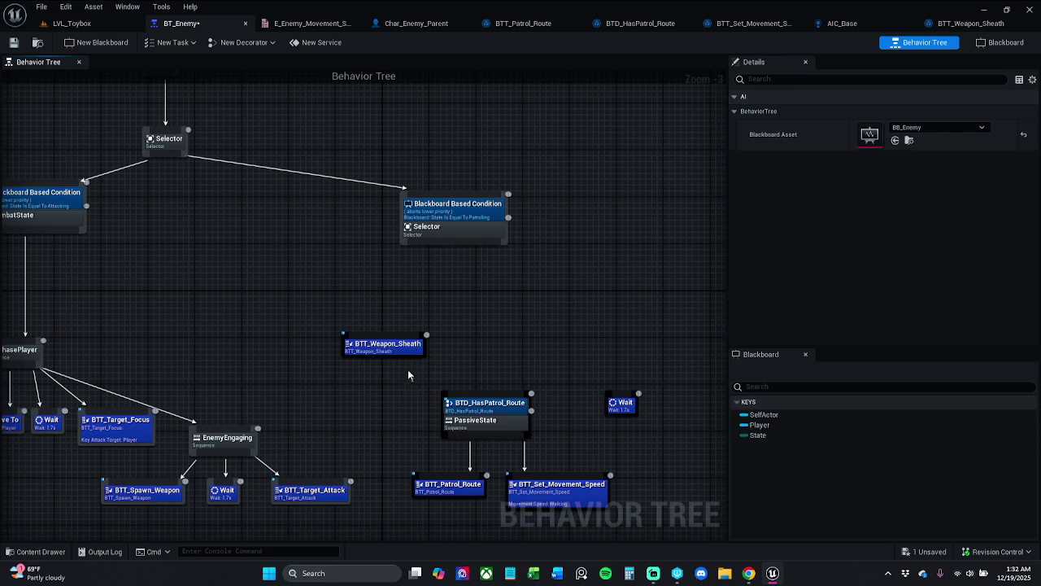
pyautogui.click(381, 344)
pyautogui.press('Delete')
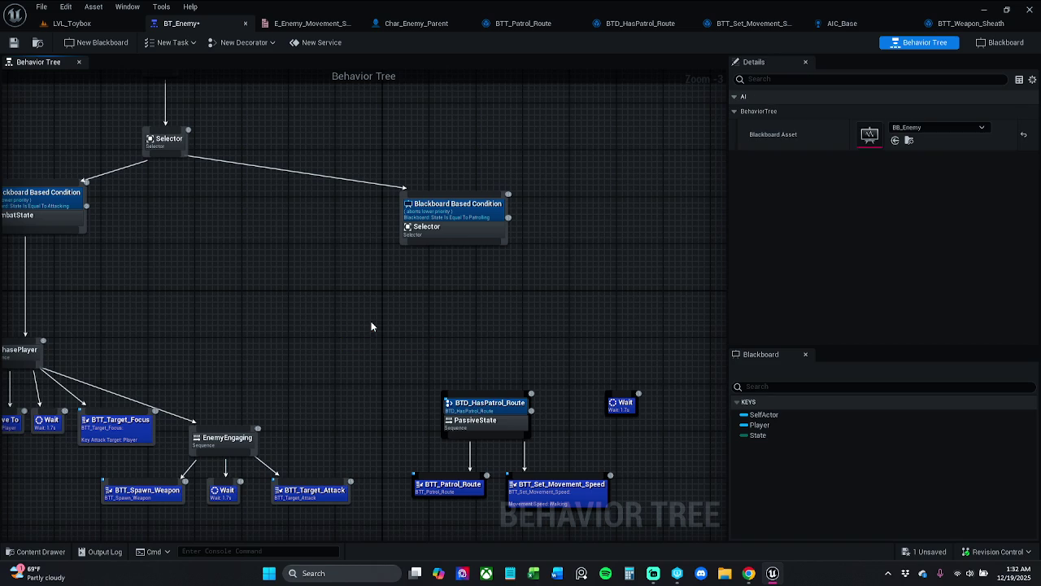
# Move the PassiveState group up and wire the patrol Selector to PassiveState and Wait
pyautogui.moveTo(465, 516)
pyautogui.mouseDown()
pyautogui.moveTo(618, 389)
pyautogui.moveTo(646, 385)
pyautogui.mouseUp()
pyautogui.moveTo(507, 427)
pyautogui.mouseDown()
pyautogui.moveTo(476, 371)
pyautogui.moveTo(455, 298)
pyautogui.moveTo(466, 314)
pyautogui.moveTo(465, 305)
pyautogui.mouseUp()
pyautogui.click(465, 305)
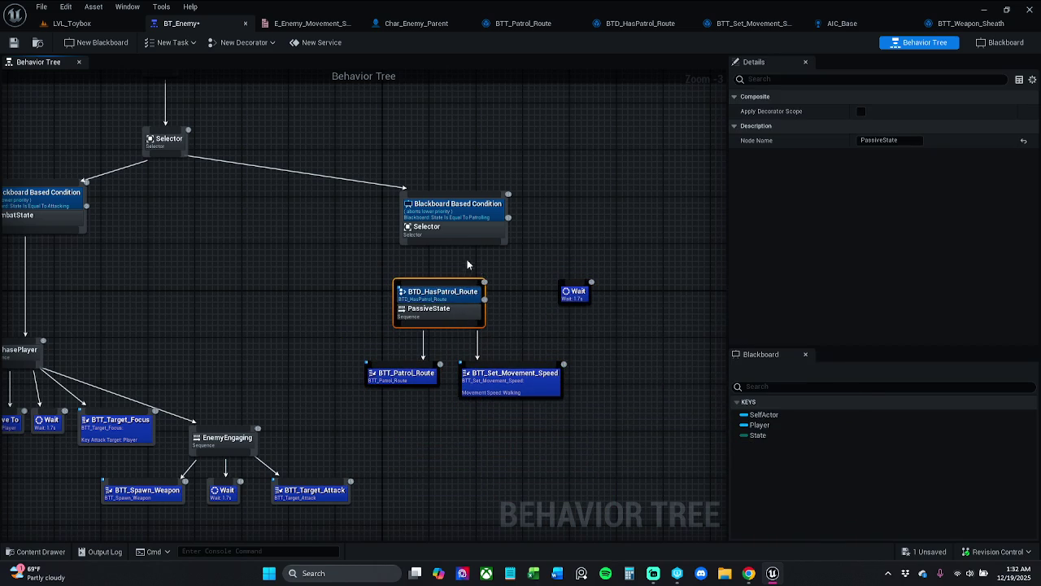
pyautogui.moveTo(451, 238)
pyautogui.mouseDown()
pyautogui.moveTo(446, 287)
pyautogui.moveTo(480, 282)
pyautogui.mouseUp()
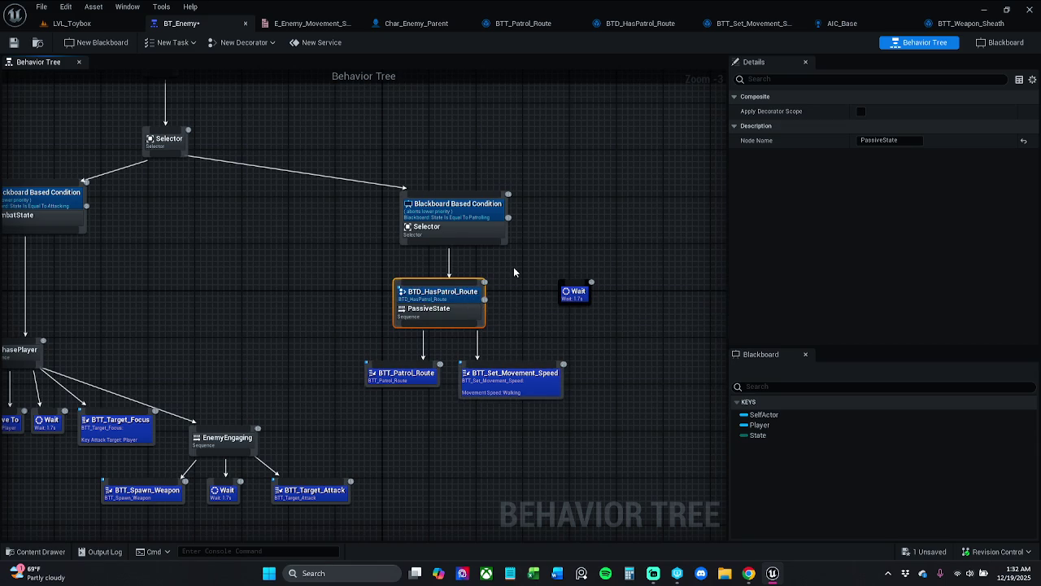
pyautogui.click(513, 267)
pyautogui.moveTo(491, 245); pyautogui.dragTo(573, 291)
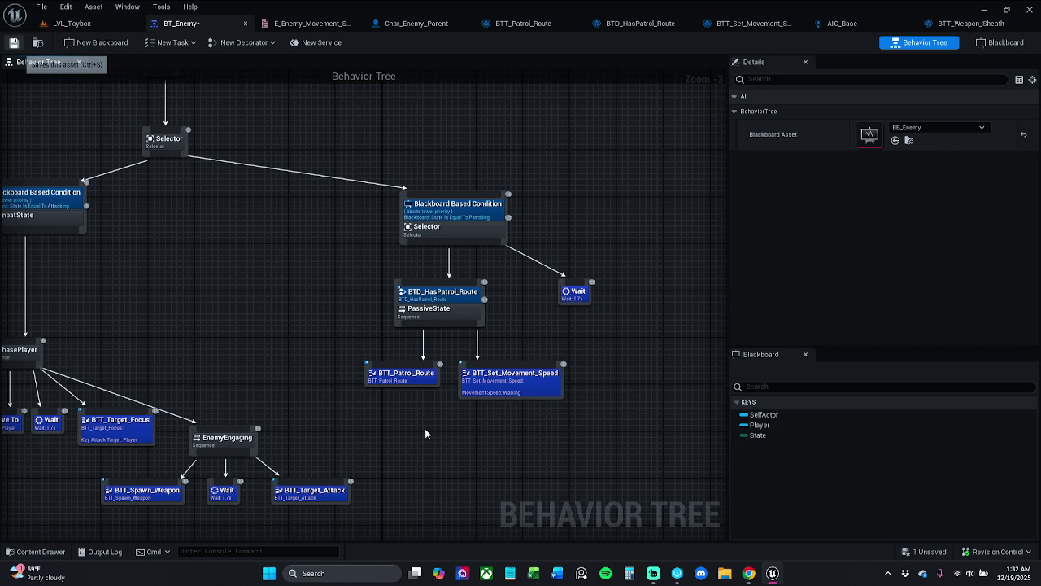
# Save BT_Enemy, review its patrol-branch nodes, then view the E_Enemy_Movement_State enum and movement-speed task
pyautogui.hotkey('ctrl', 's')
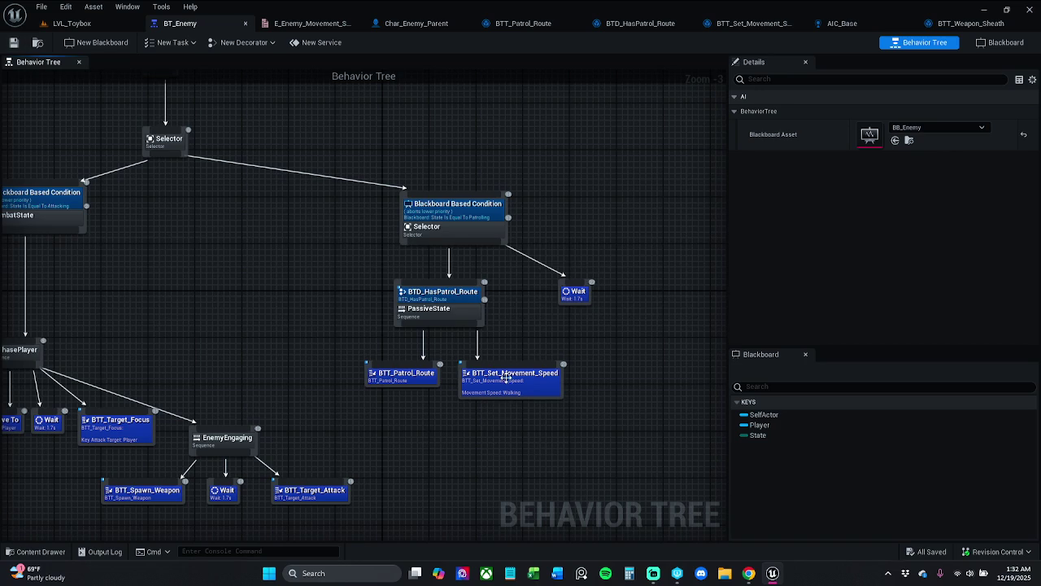
pyautogui.click(506, 377)
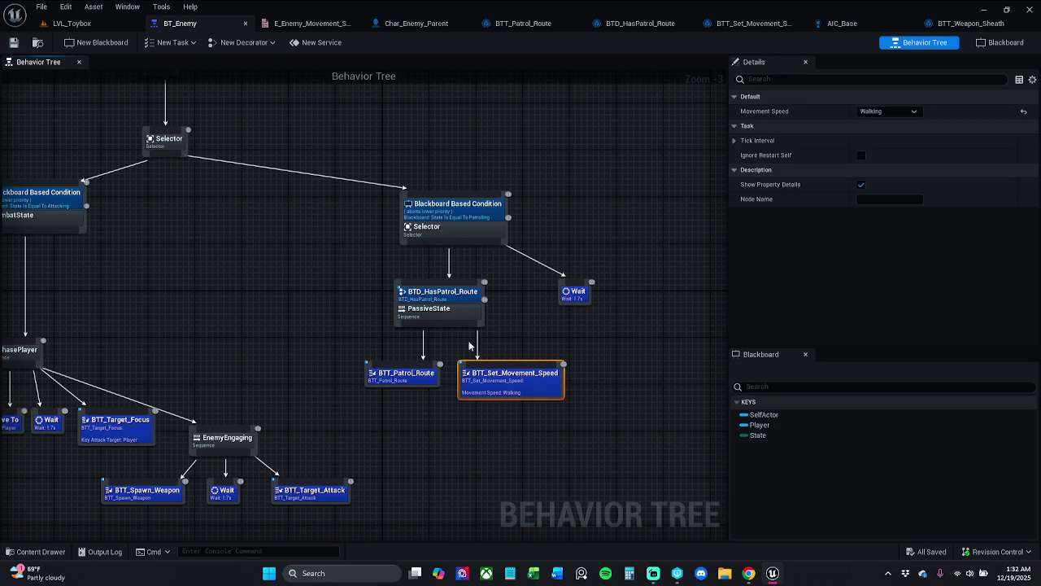
pyautogui.click(437, 295)
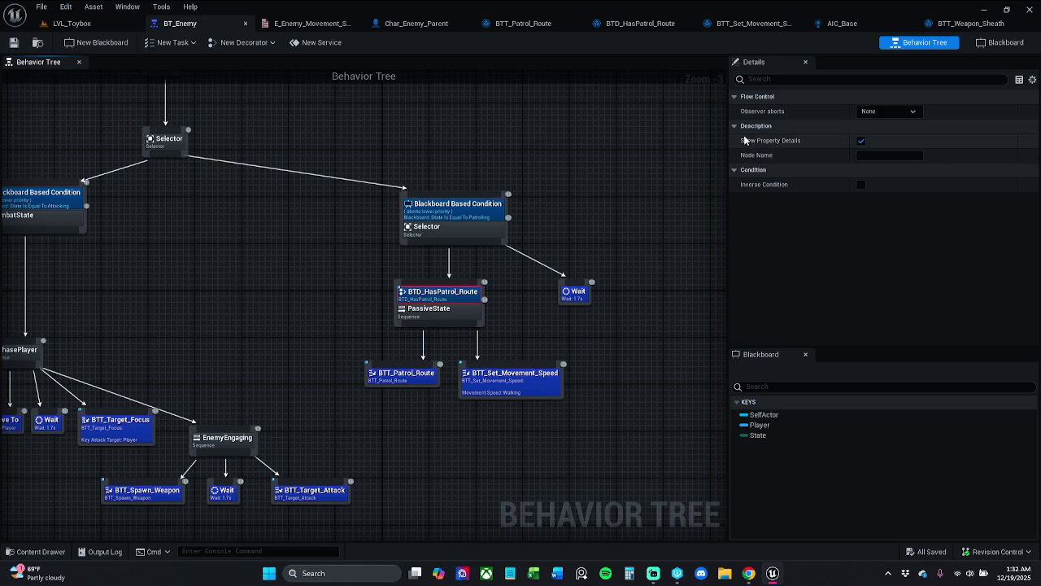
pyautogui.click(446, 309)
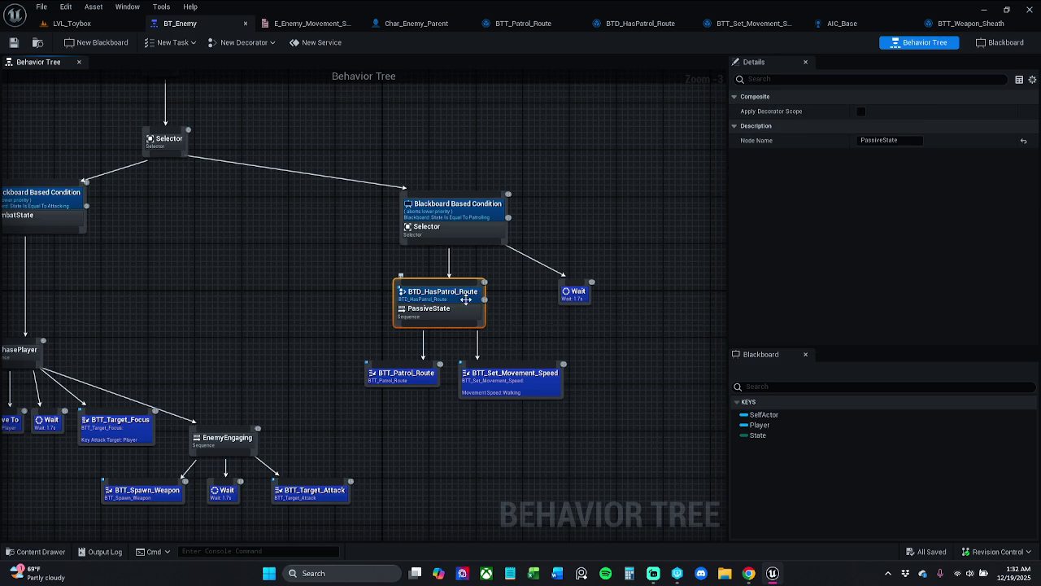
pyautogui.click(472, 218)
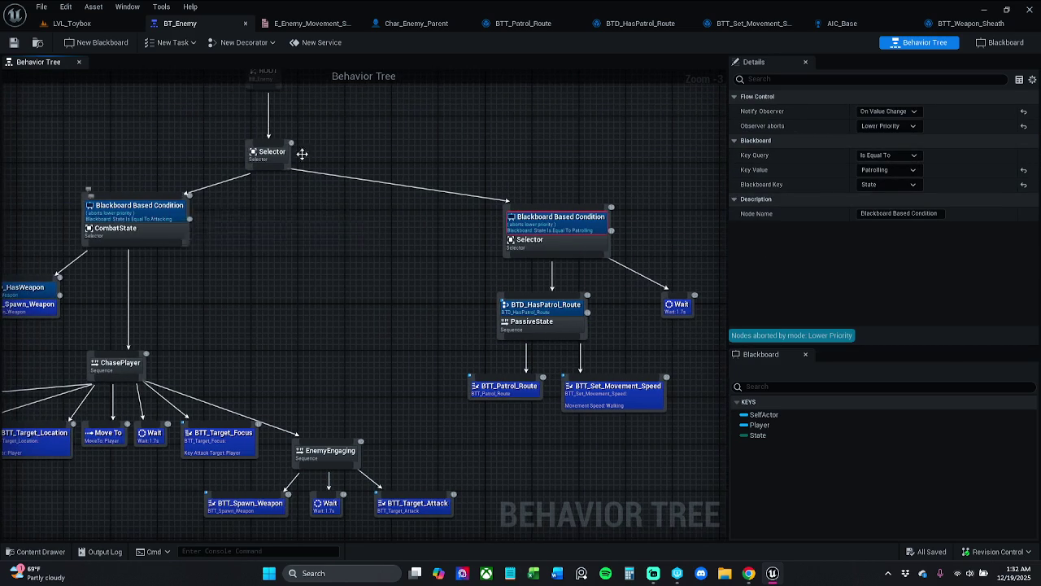
pyautogui.click(325, 23)
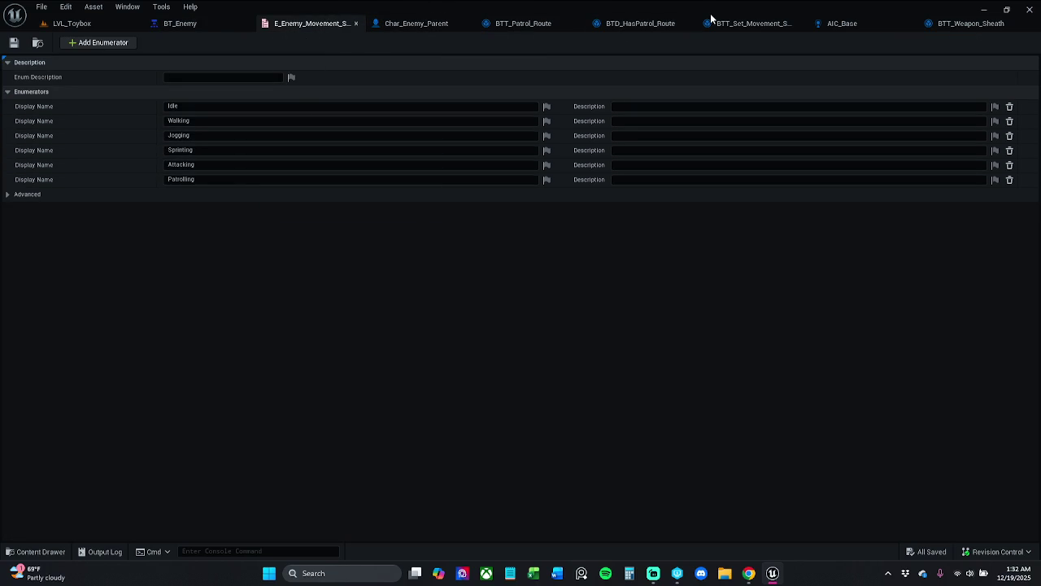
pyautogui.click(737, 23)
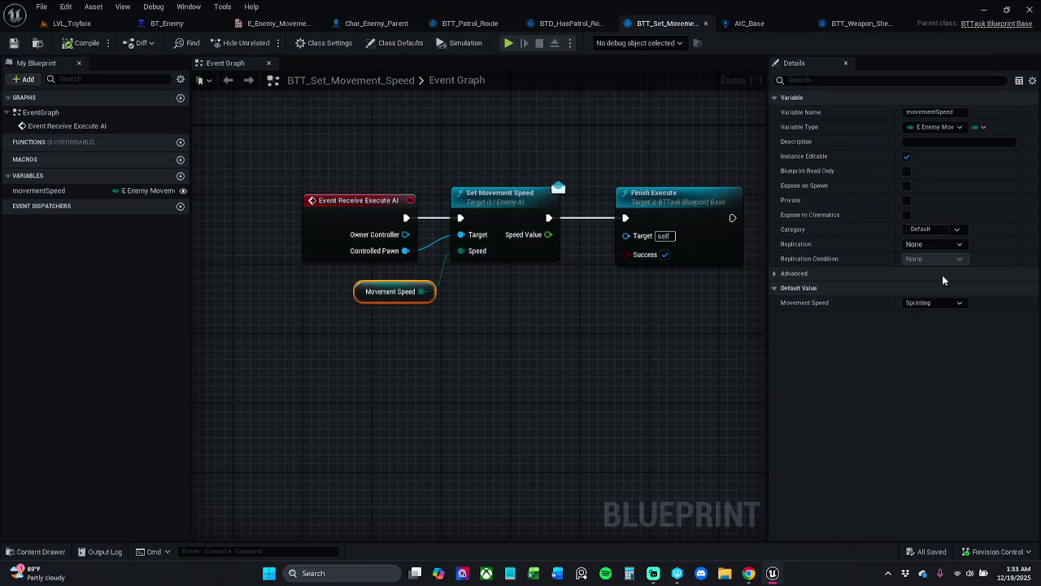
# Set BTT_Set_Movement_Speed's default Movement Speed to Patrolling and go back to LVL_Toybox
pyautogui.click(960, 304)
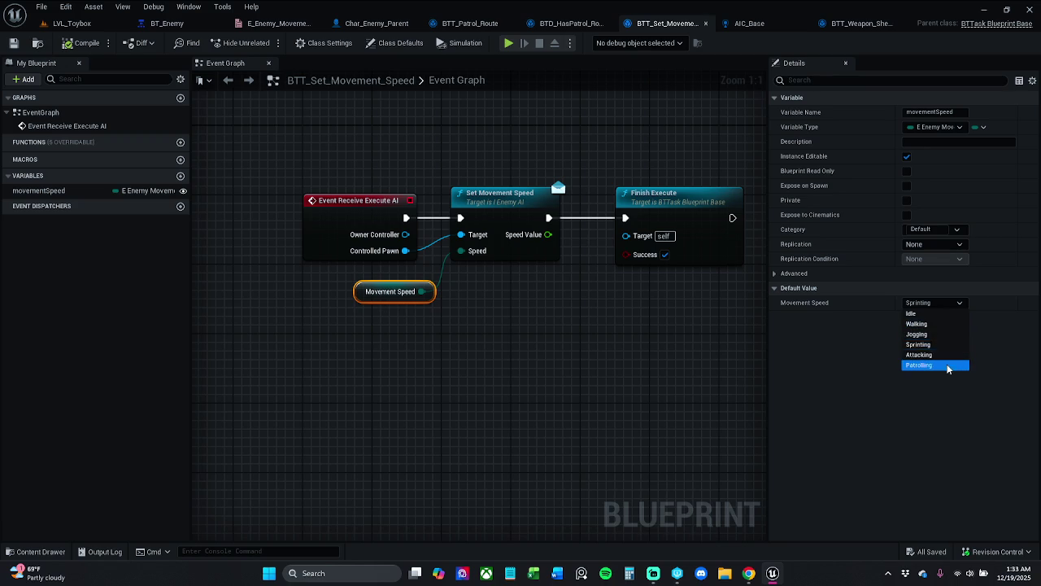
pyautogui.click(936, 365)
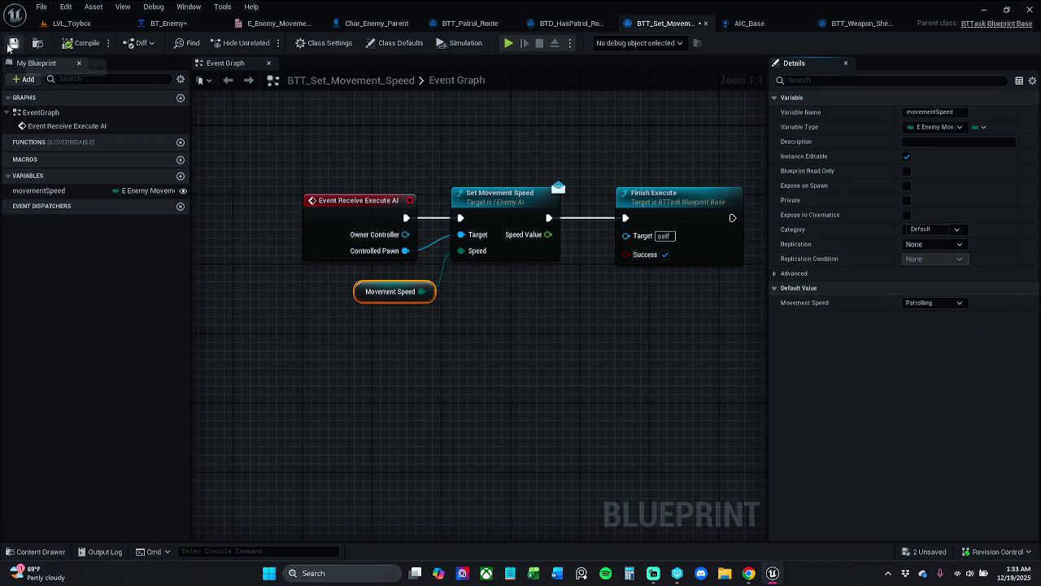
pyautogui.click(68, 24)
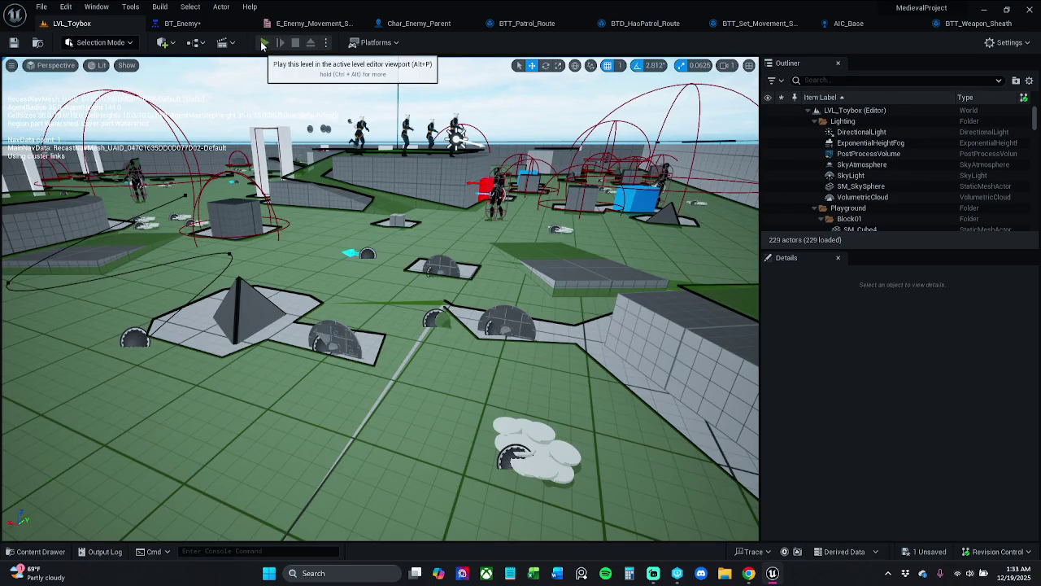
# Play-test LVL_Toybox, run File > Save All, and switch back to the BT_Enemy tree
pyautogui.click(264, 43)
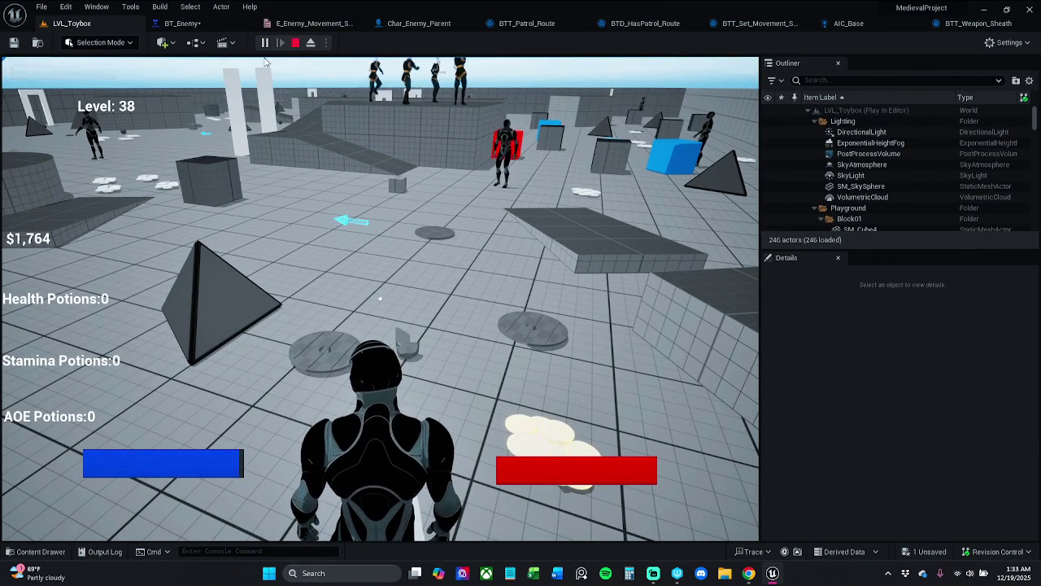
pyautogui.press('Escape')
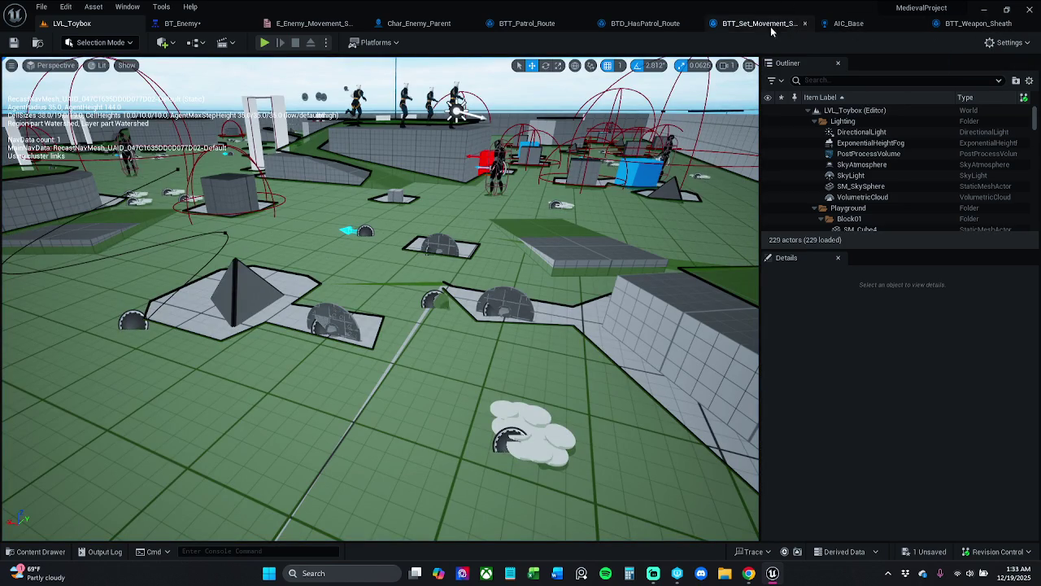
pyautogui.click(73, 23)
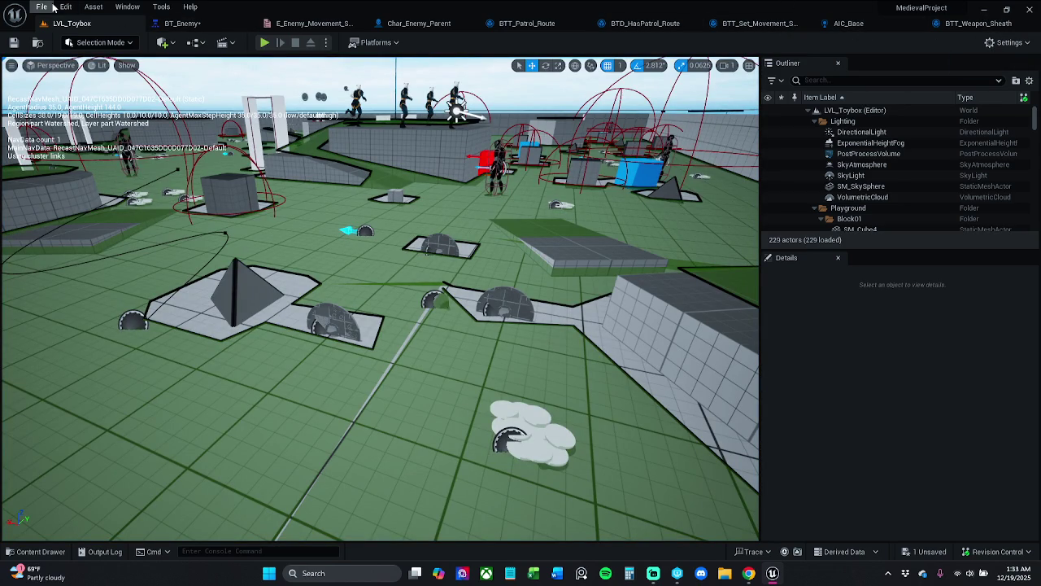
pyautogui.click(42, 8)
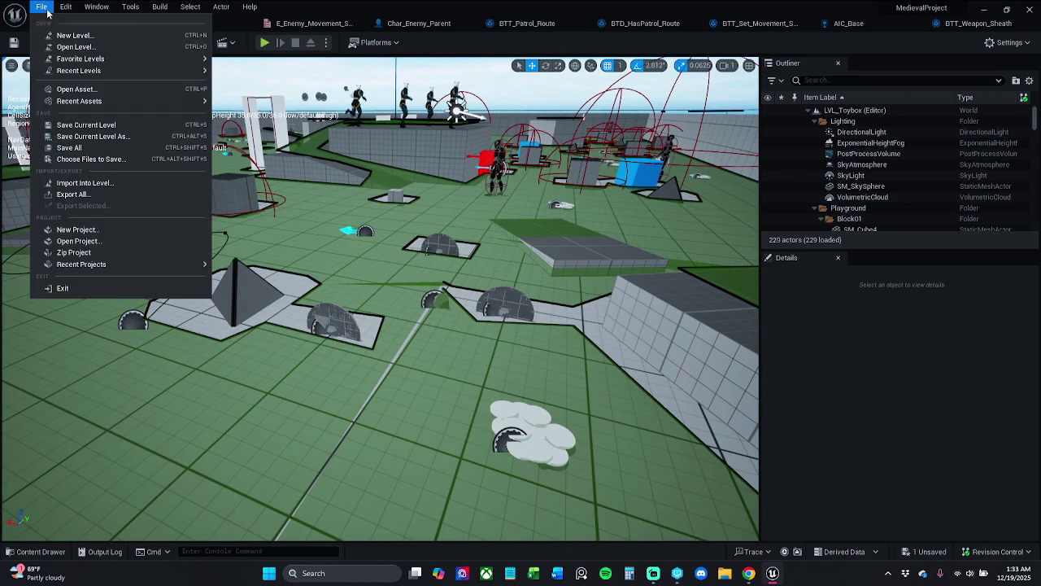
pyautogui.click(67, 148)
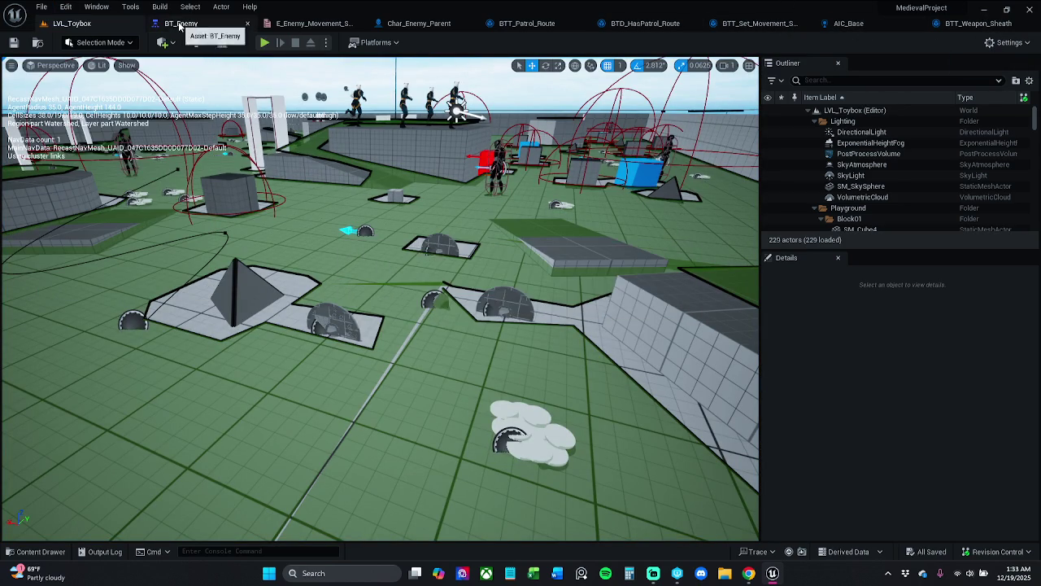
pyautogui.click(183, 23)
pyautogui.click(434, 261)
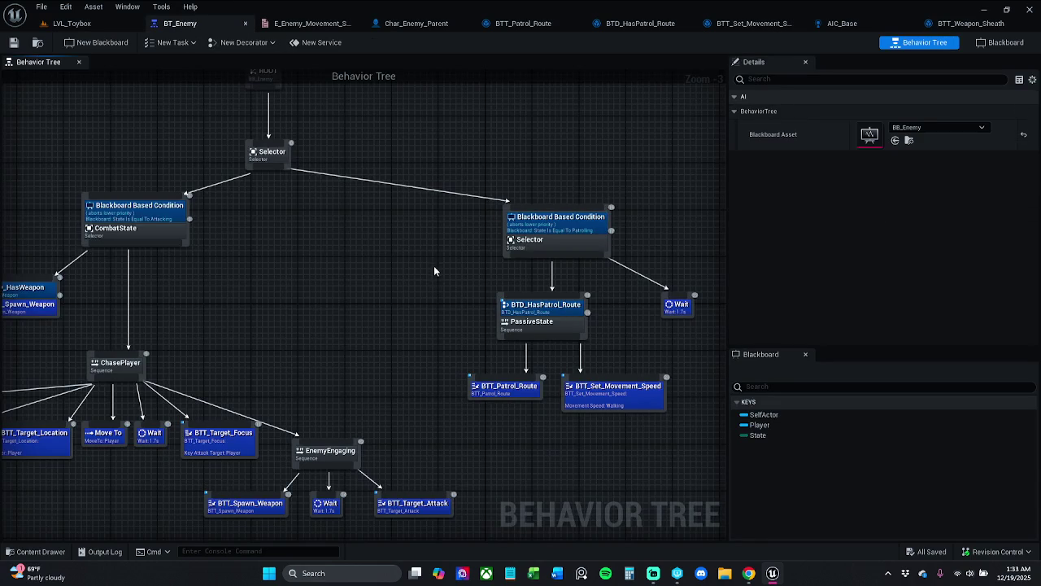
# Reposition the patrol branch and the CombatState branch in the BT_Enemy graph
pyautogui.moveTo(434, 268); pyautogui.dragTo(409, 263)
pyautogui.moveTo(471, 270); pyautogui.dragTo(665, 401)
pyautogui.moveTo(602, 404); pyautogui.dragTo(585, 422)
pyautogui.click(384, 361)
pyautogui.moveTo(384, 361); pyautogui.dragTo(470, 303)
pyautogui.moveTo(458, 466)
pyautogui.mouseDown()
pyautogui.moveTo(199, 333)
pyautogui.moveTo(128, 223)
pyautogui.moveTo(17, 148)
pyautogui.mouseUp()
pyautogui.moveTo(232, 259)
pyautogui.mouseDown()
pyautogui.moveTo(300, 279)
pyautogui.moveTo(514, 278)
pyautogui.mouseUp()
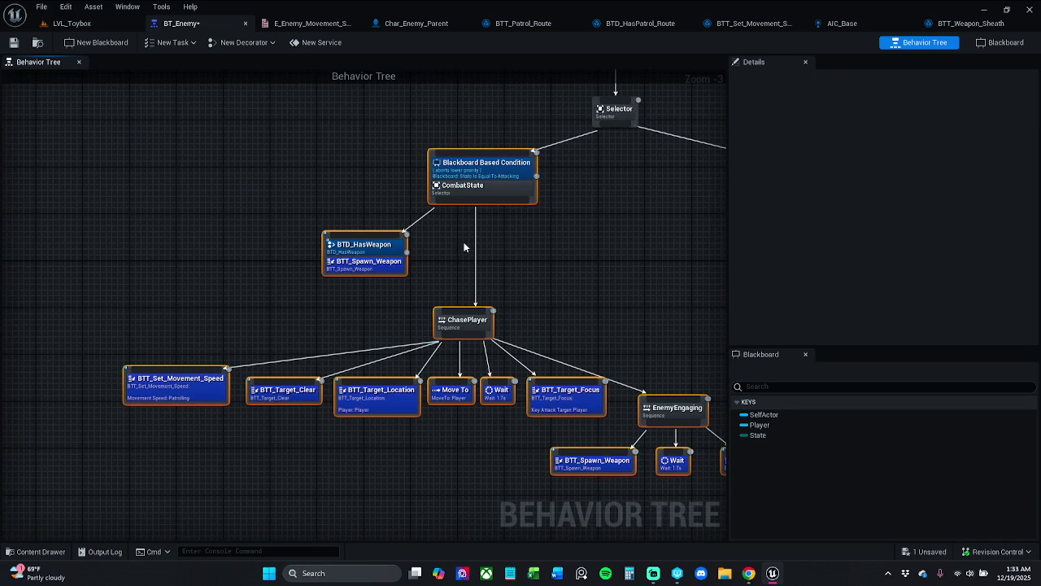
pyautogui.moveTo(464, 242); pyautogui.dragTo(477, 278)
pyautogui.moveTo(525, 247); pyautogui.dragTo(501, 245)
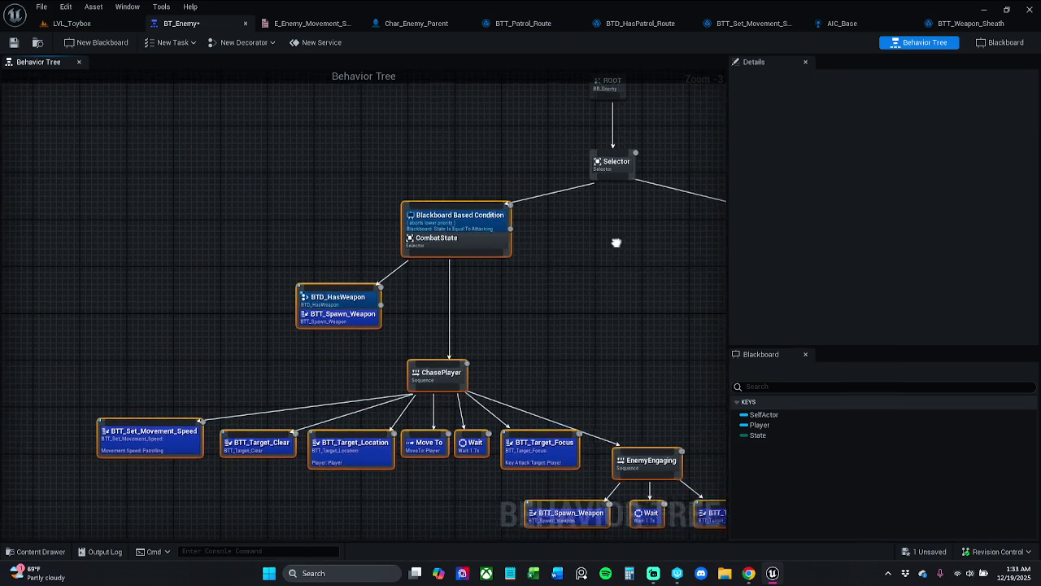
pyautogui.moveTo(616, 239); pyautogui.dragTo(470, 225)
pyautogui.click(526, 303)
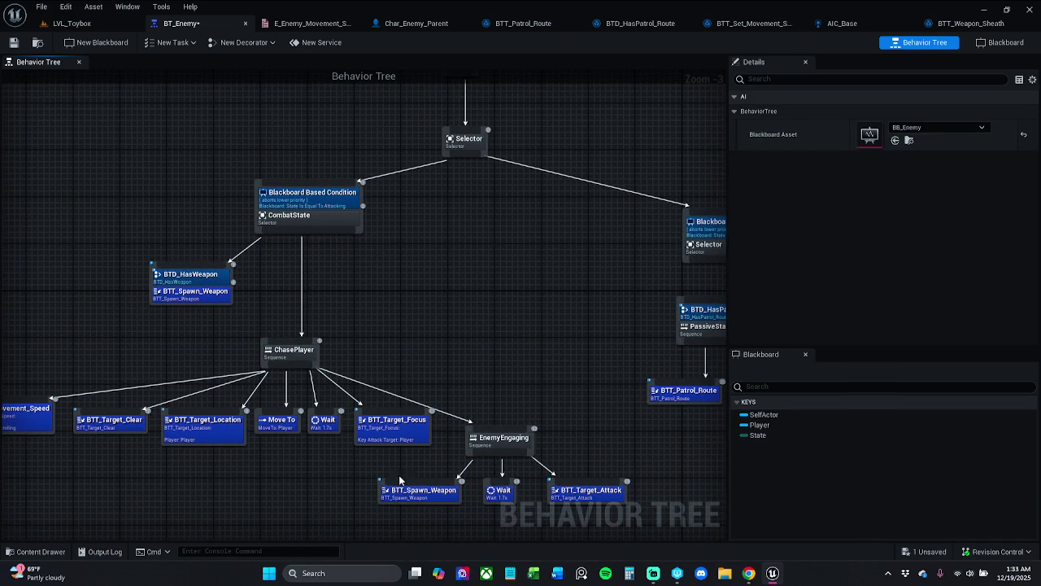
# Move the ChasePlayer and EnemyEngaging branches up and left, then save BT_Enemy
pyautogui.moveTo(382, 476)
pyautogui.mouseDown()
pyautogui.moveTo(317, 413)
pyautogui.moveTo(63, 340)
pyautogui.moveTo(18, 341)
pyautogui.mouseUp()
pyautogui.moveTo(46, 355)
pyautogui.mouseDown()
pyautogui.moveTo(251, 355)
pyautogui.moveTo(143, 346)
pyautogui.mouseUp()
pyautogui.moveTo(433, 352); pyautogui.dragTo(405, 340)
pyautogui.click(552, 380)
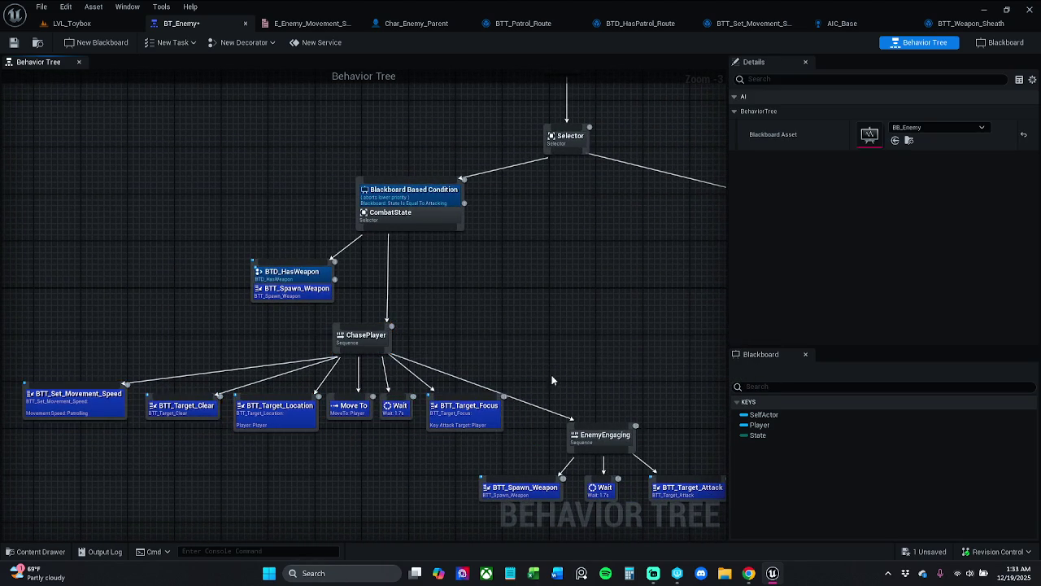
pyautogui.moveTo(551, 380); pyautogui.dragTo(448, 317)
pyautogui.moveTo(443, 464); pyautogui.dragTo(569, 326)
pyautogui.moveTo(510, 375); pyautogui.dragTo(485, 356)
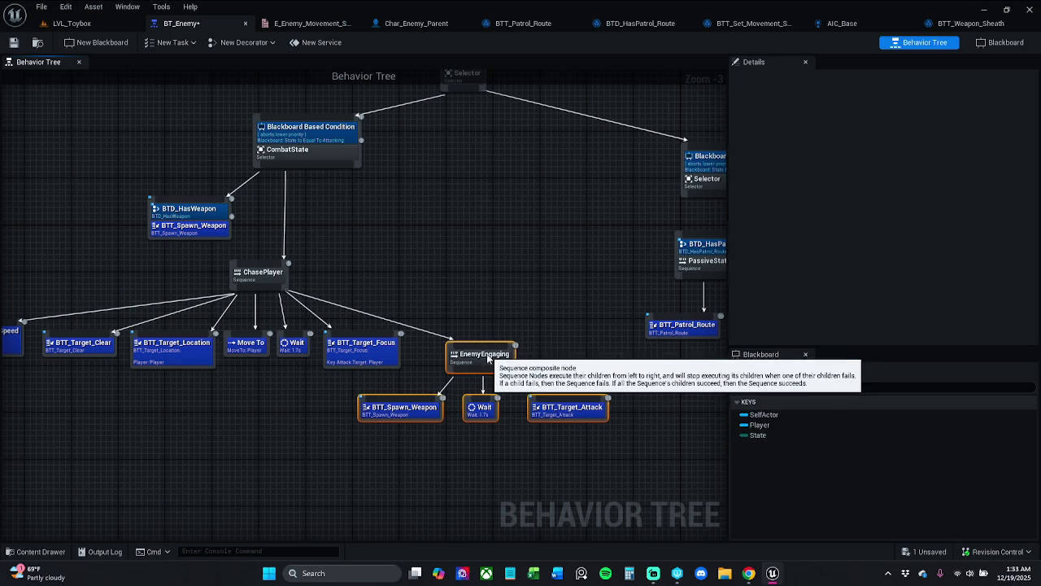
pyautogui.click(522, 323)
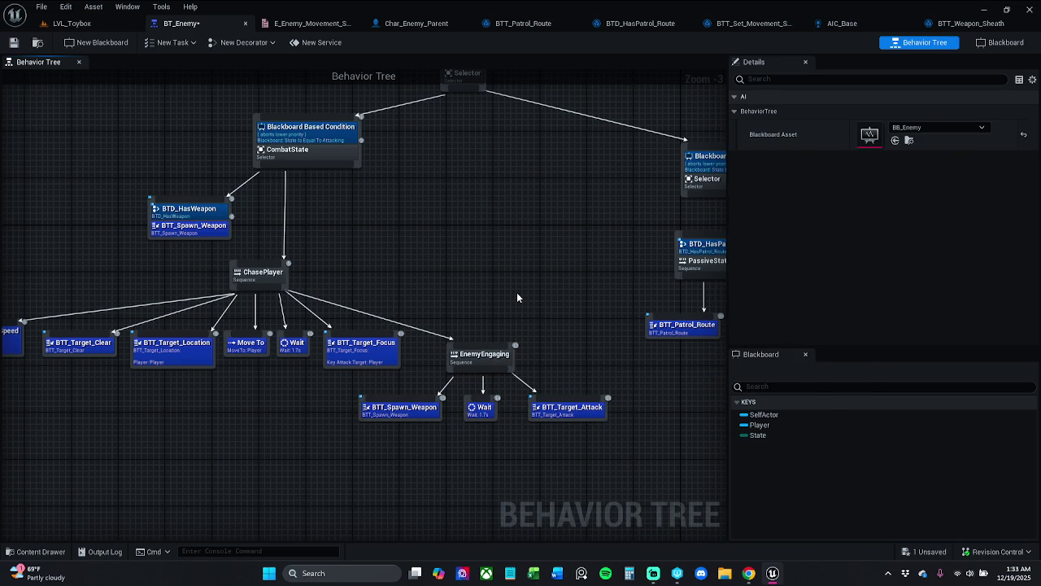
pyautogui.moveTo(516, 297); pyautogui.dragTo(566, 293)
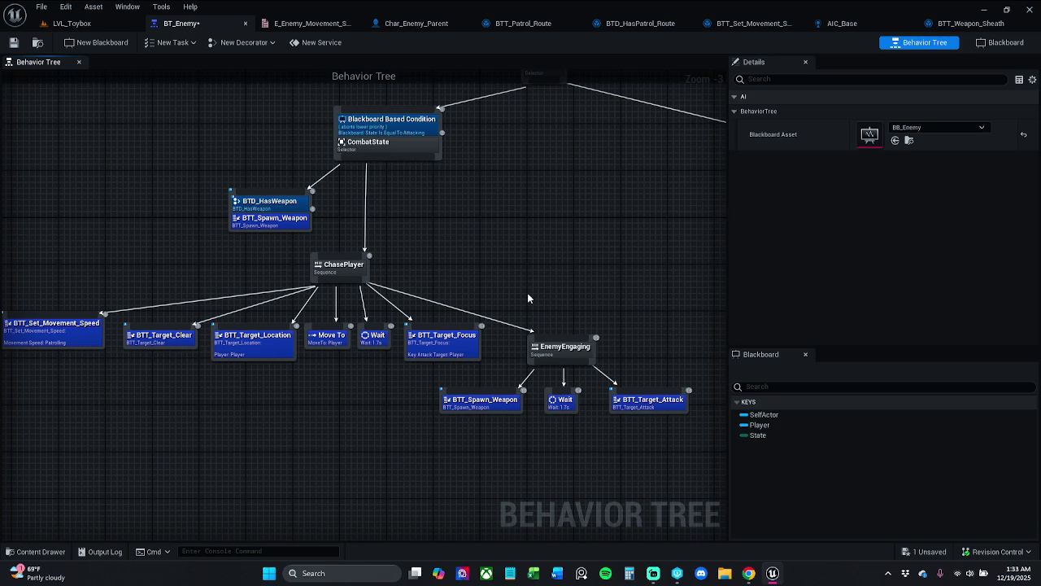
pyautogui.moveTo(527, 298); pyautogui.dragTo(539, 293)
pyautogui.click(18, 46)
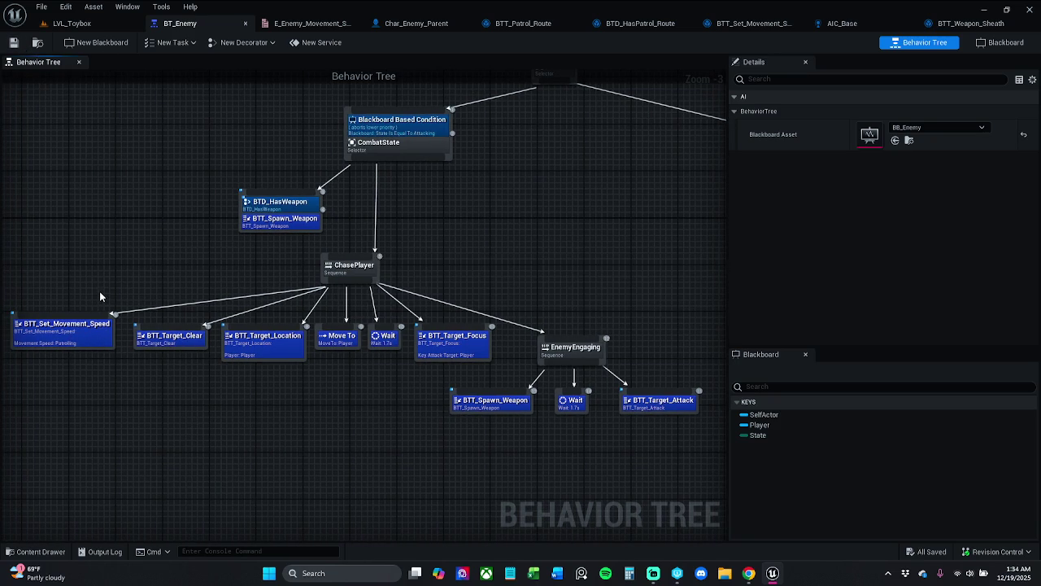
# Set ChasePlayer's BTT_Set_Movement_Speed to Attacking, save BT_Enemy, and bring up the movement-state enum
pyautogui.click(91, 330)
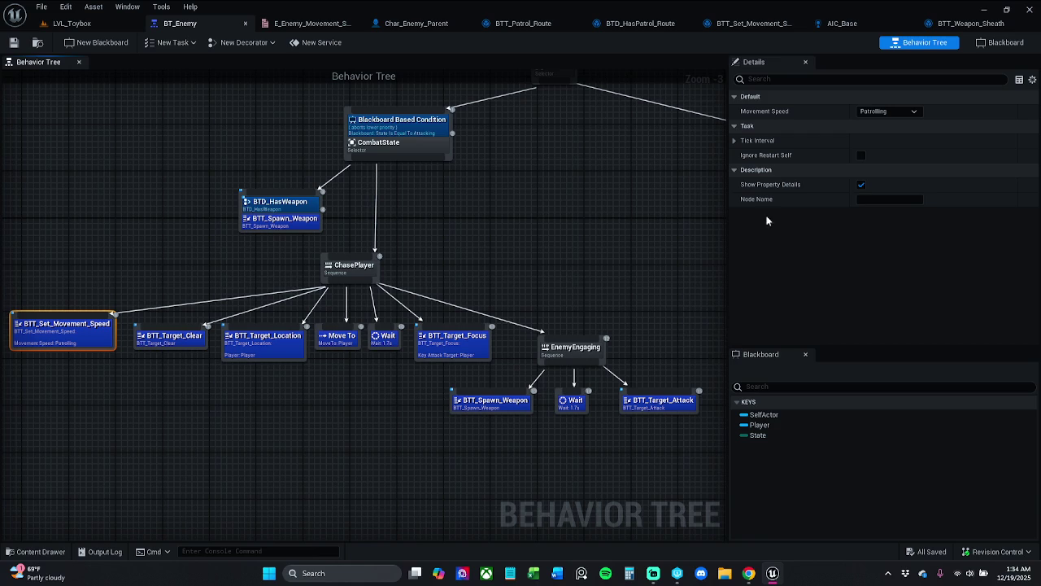
pyautogui.click(901, 112)
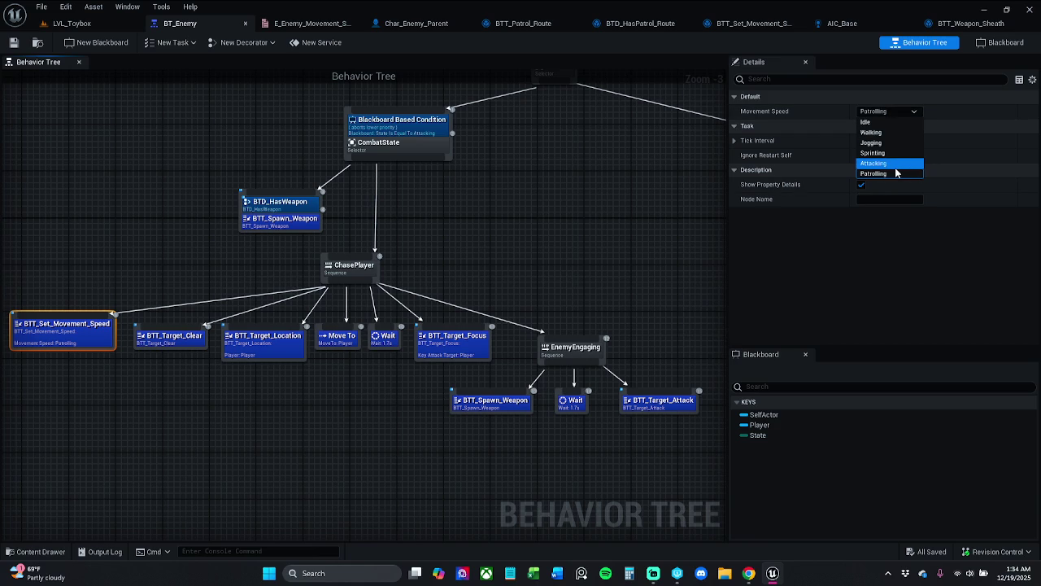
pyautogui.click(895, 164)
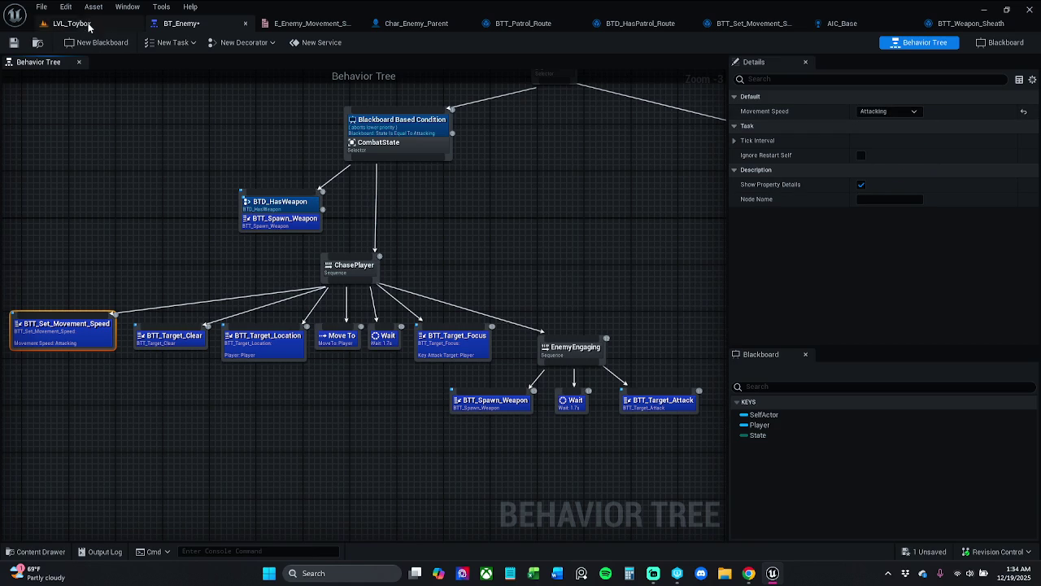
pyautogui.click(13, 43)
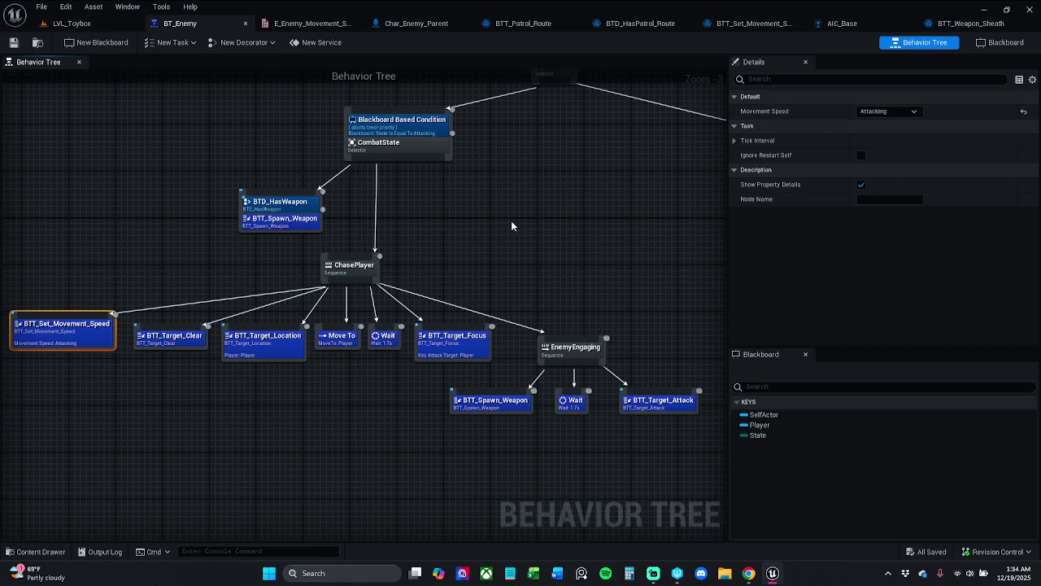
pyautogui.click(72, 23)
pyautogui.click(309, 22)
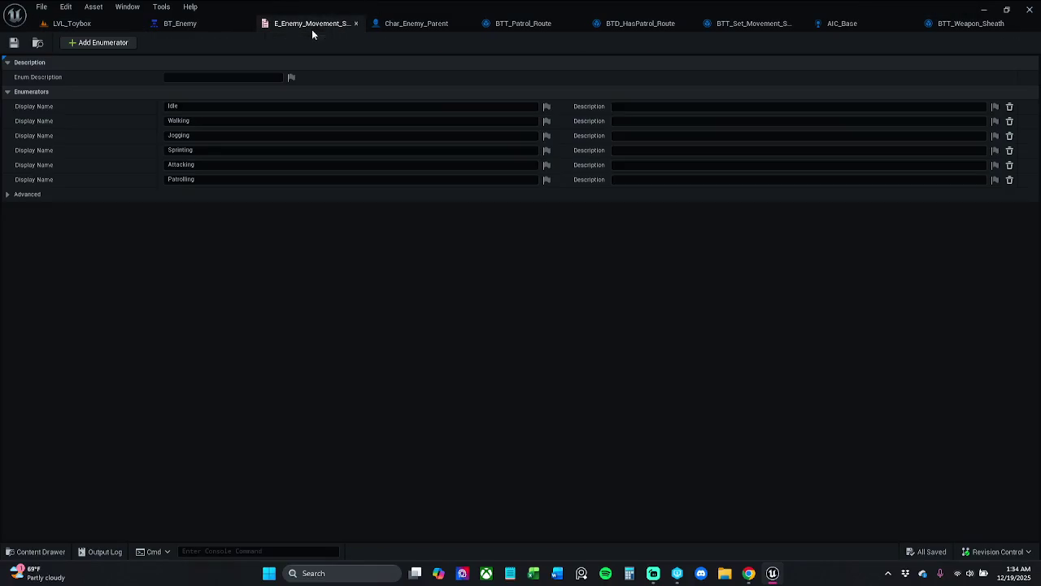
# Look over BT_Enemy's blackboard keys and the Char_Enemy_Parent, BTT_Patrol_Route and BTD_HasPatrol_Route assets
pyautogui.click(240, 24)
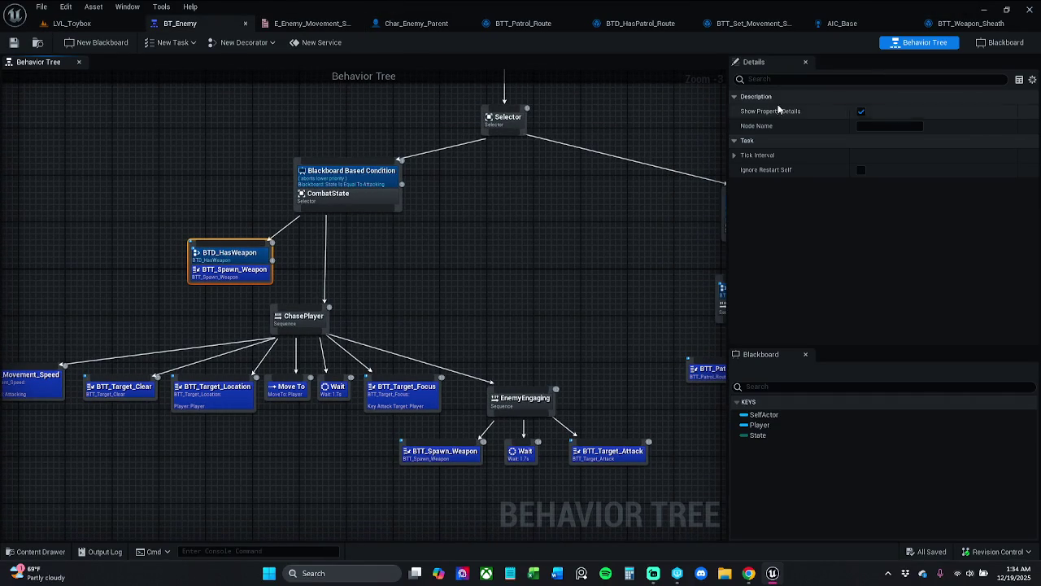
pyautogui.click(1001, 42)
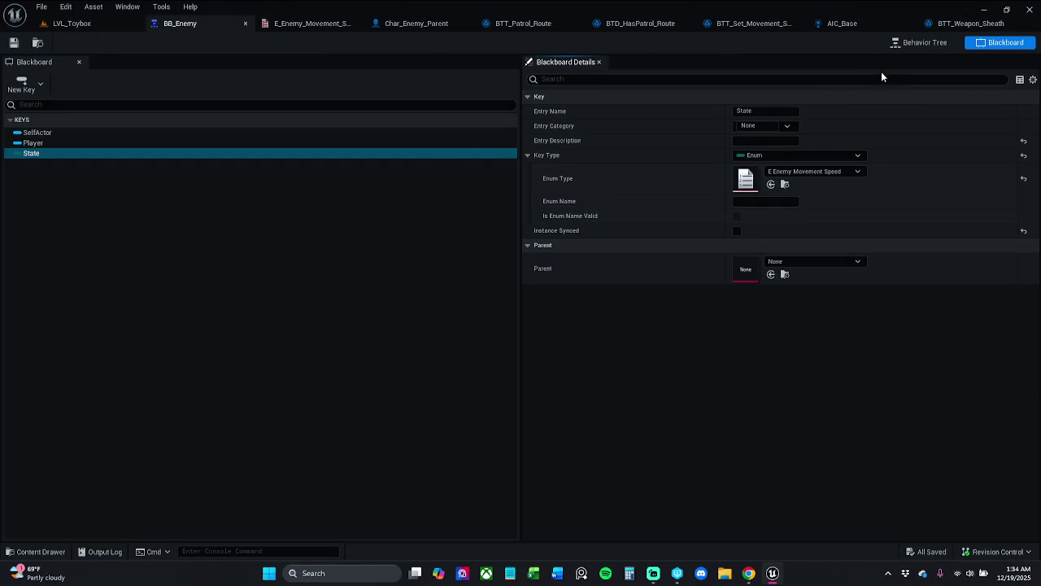
pyautogui.click(919, 43)
pyautogui.click(407, 23)
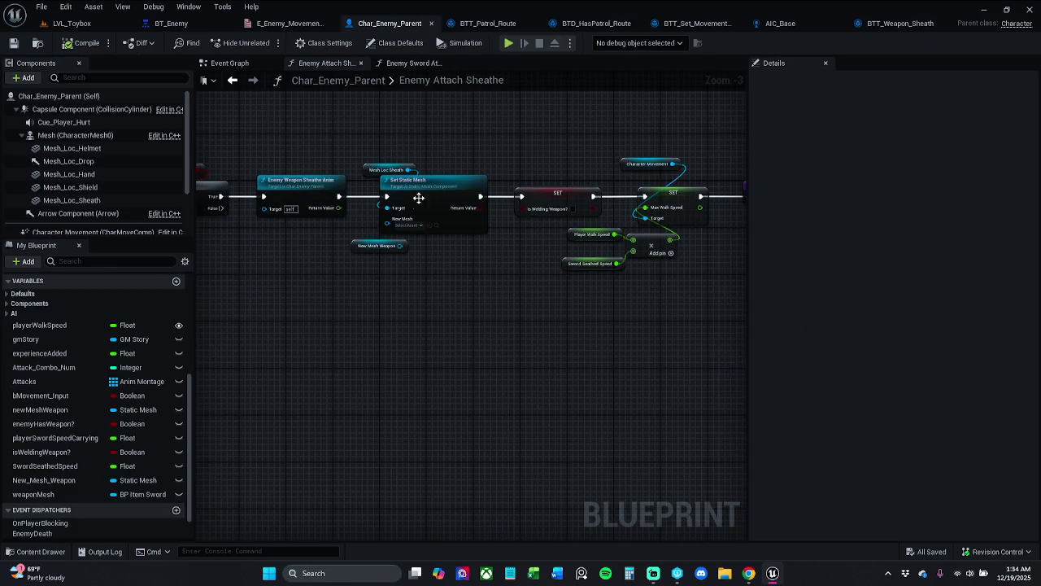
pyautogui.click(481, 23)
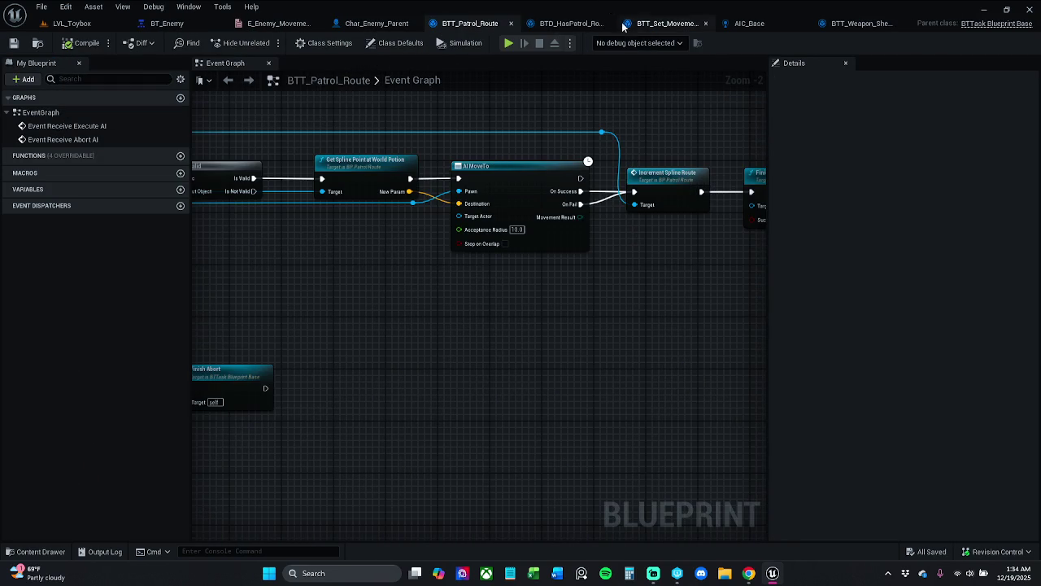
pyautogui.click(569, 23)
pyautogui.click(663, 23)
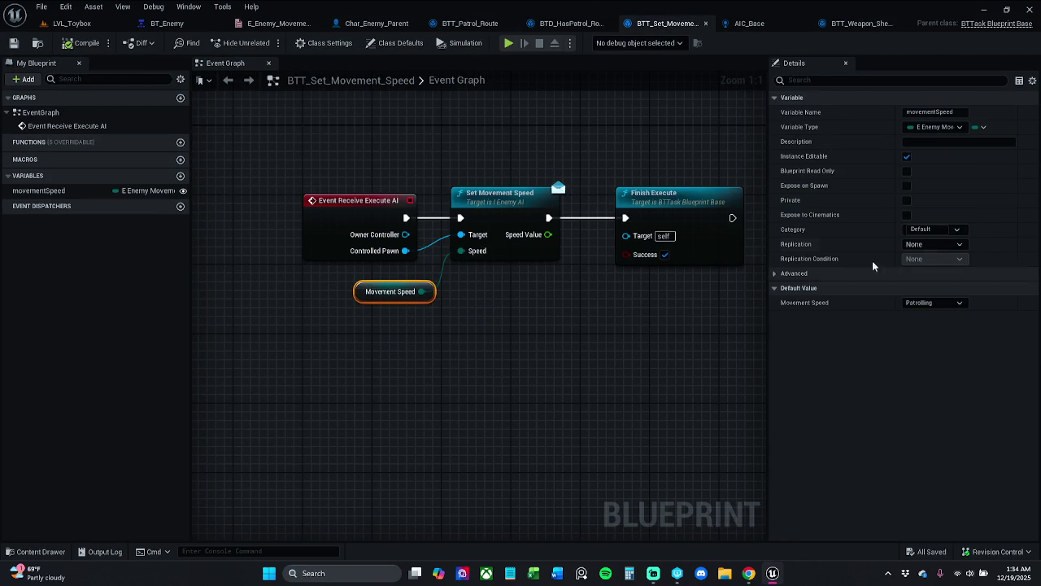
# Set BTT_Set_Movement_Speed's default to Sprinting, save it and BT_Enemy, and return to LVL_Toybox
pyautogui.click(949, 303)
pyautogui.click(947, 345)
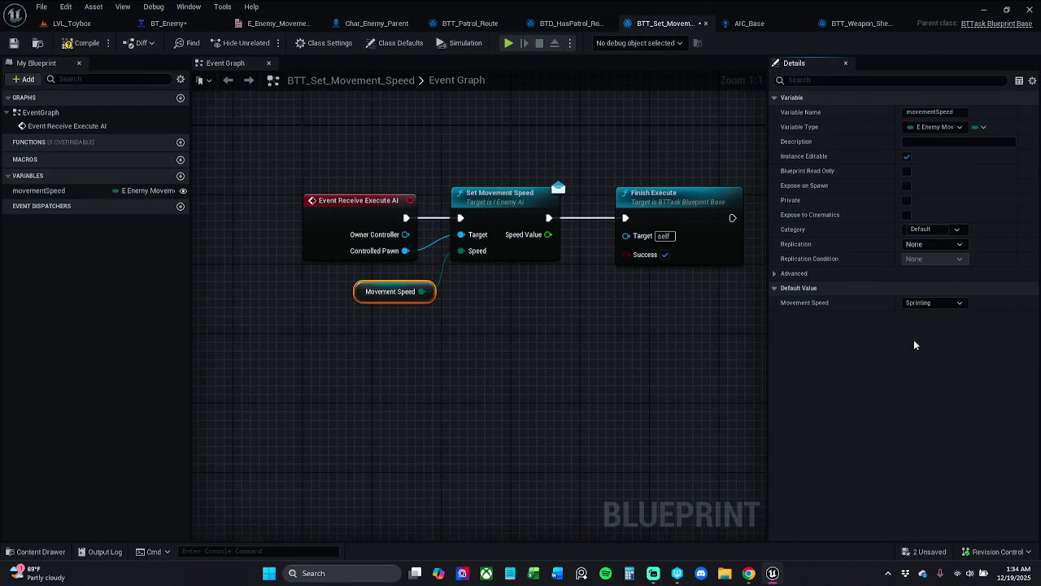
pyautogui.click(13, 42)
pyautogui.click(175, 23)
pyautogui.click(13, 42)
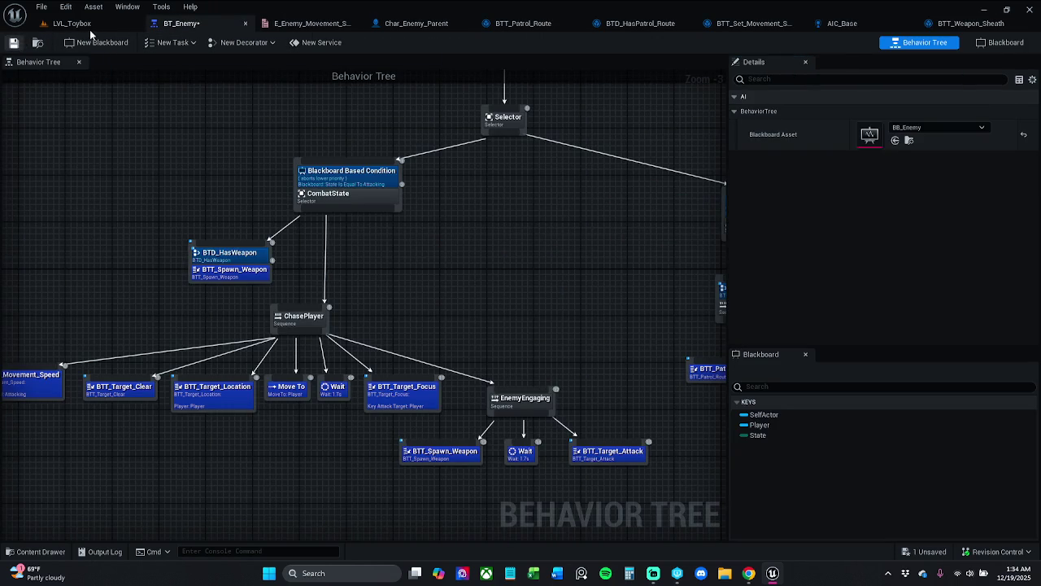
pyautogui.click(71, 22)
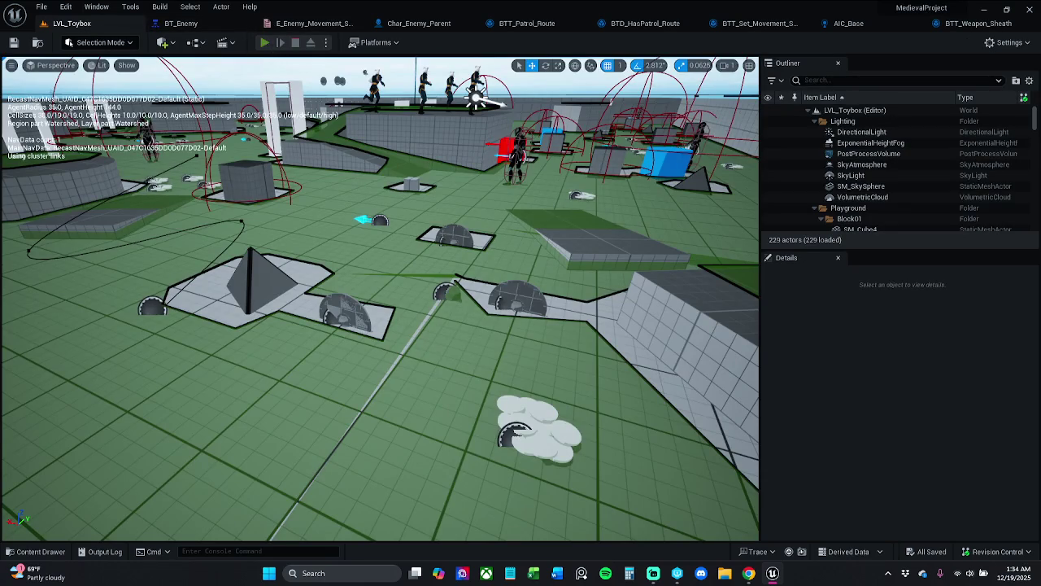
# Play-test, change the task's default movement speed to Patrolling, and play-test LVL_Toybox again
pyautogui.hotkey('alt', 'p')
pyautogui.press('Escape')
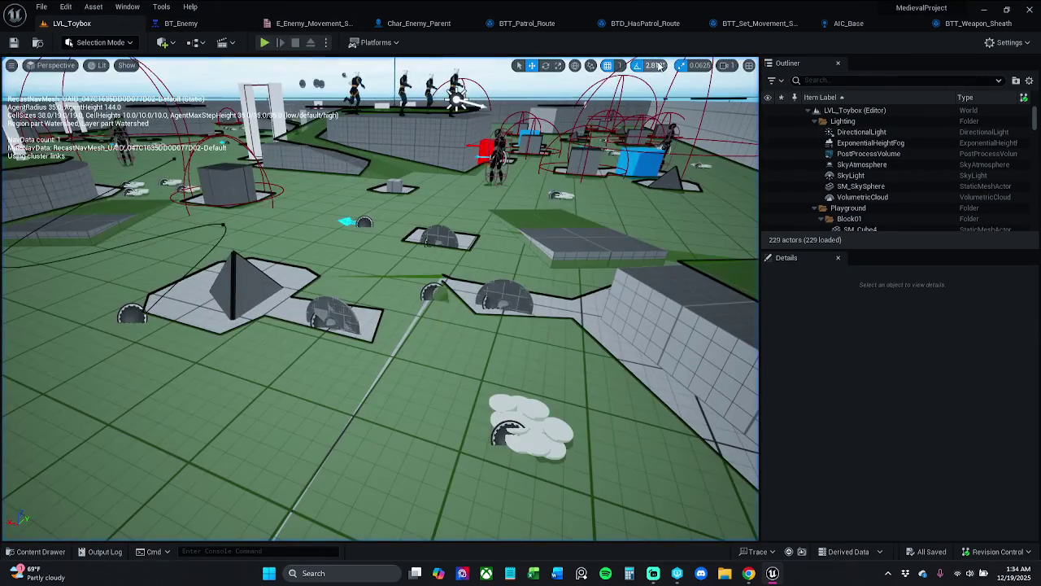
pyautogui.click(749, 25)
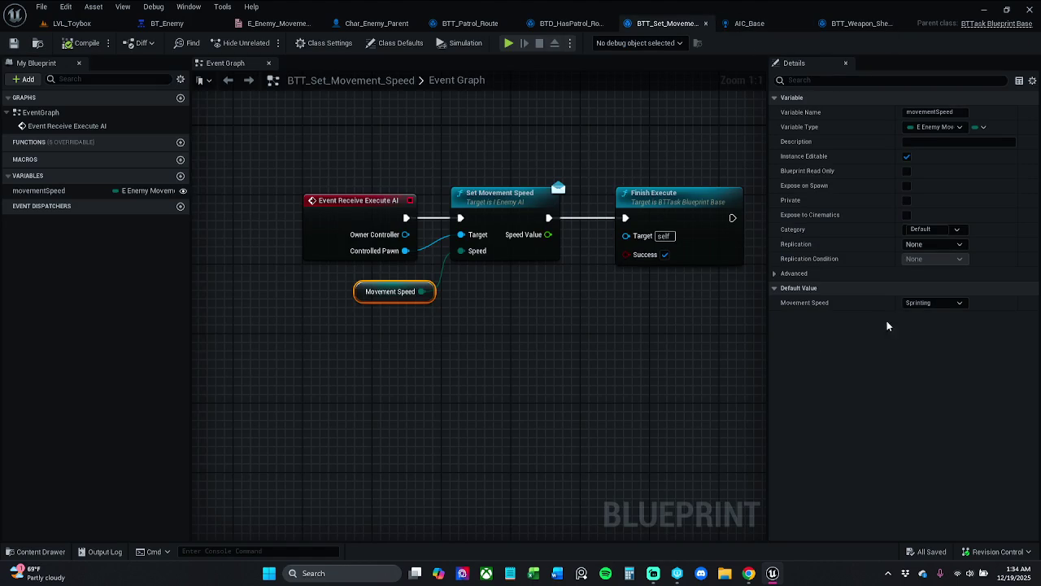
pyautogui.click(944, 303)
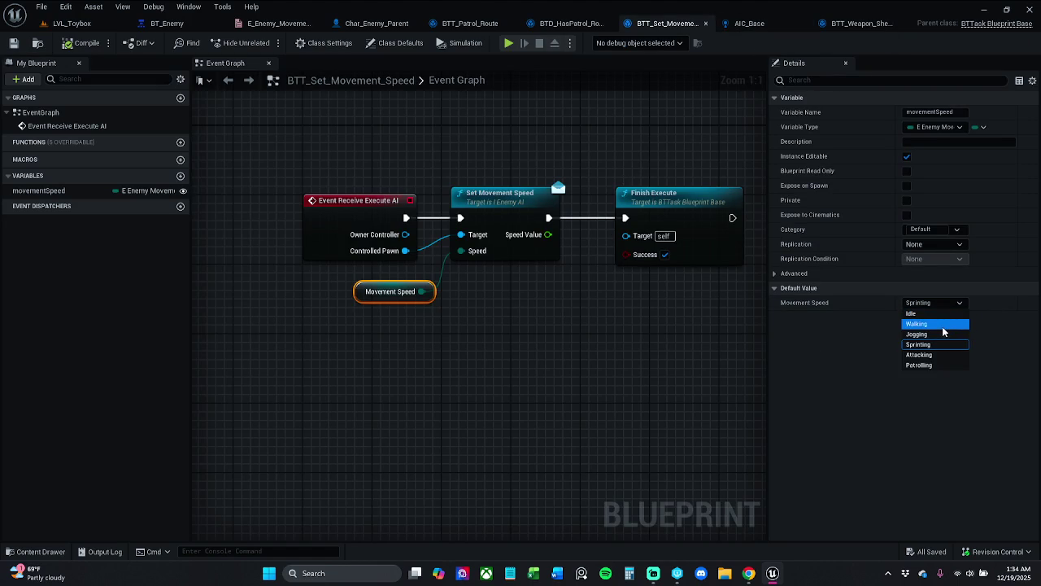
pyautogui.click(946, 365)
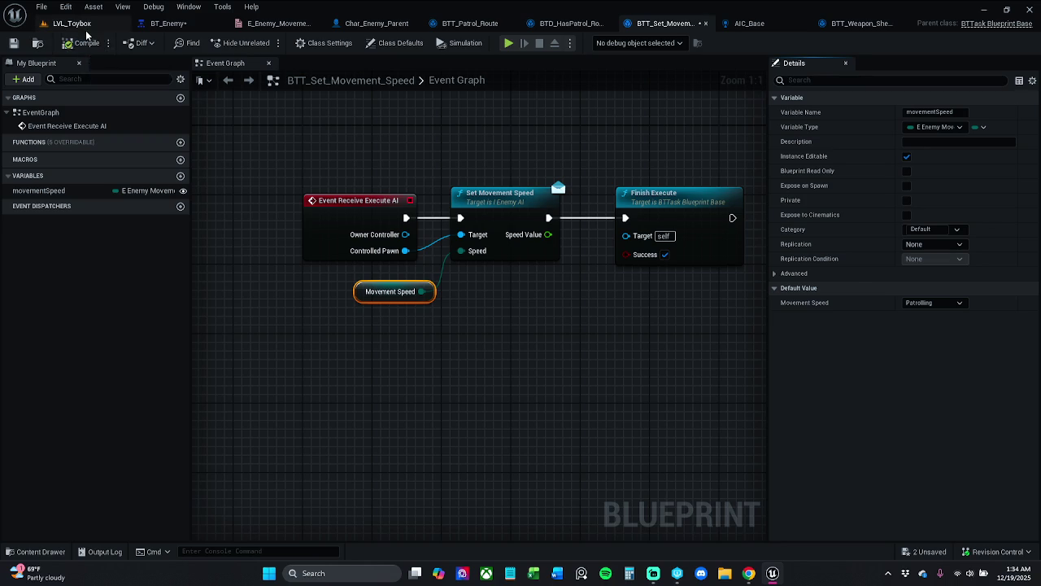
pyautogui.click(72, 22)
pyautogui.click(265, 42)
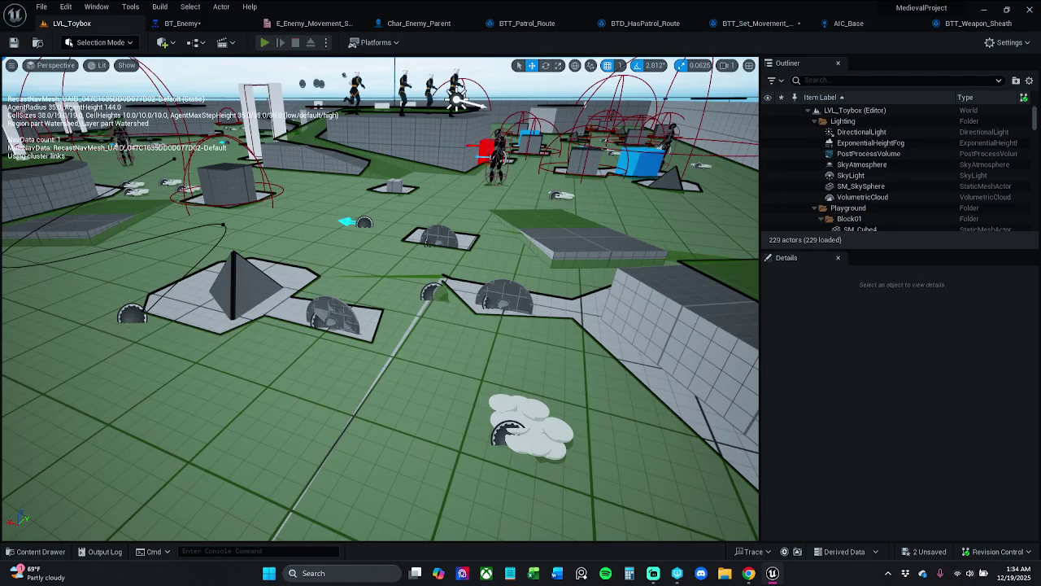
pyautogui.press('Escape')
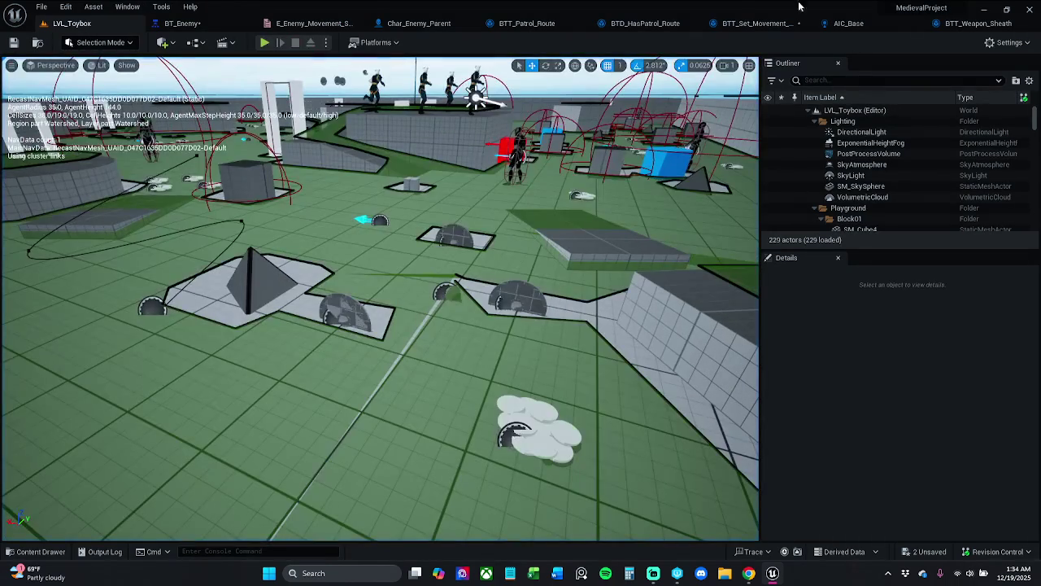
# Restore the task's default movement speed to Sprinting, save all assets, and return to LVL_Toybox
pyautogui.click(757, 23)
pyautogui.click(928, 302)
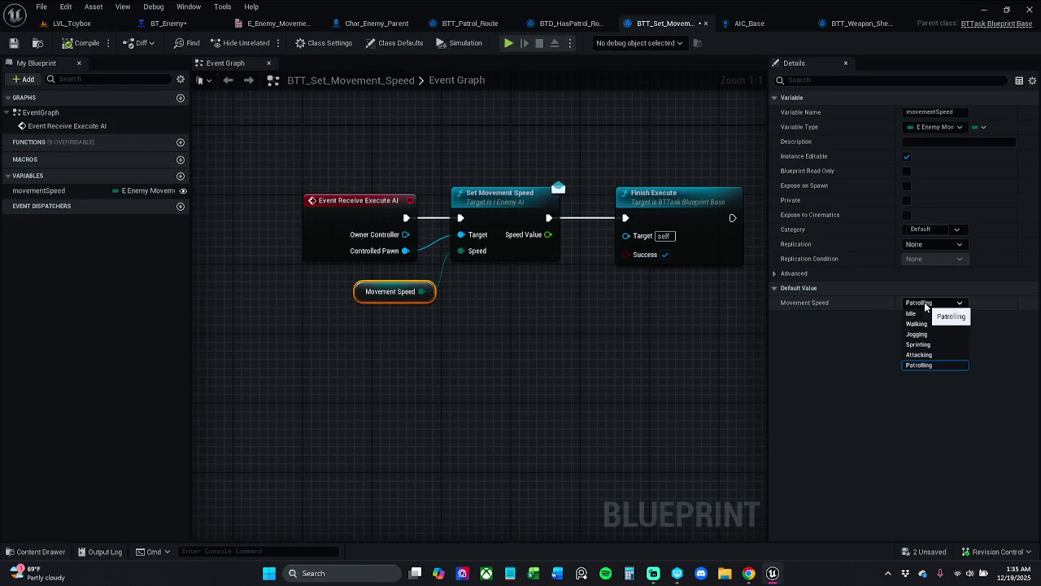
pyautogui.click(939, 345)
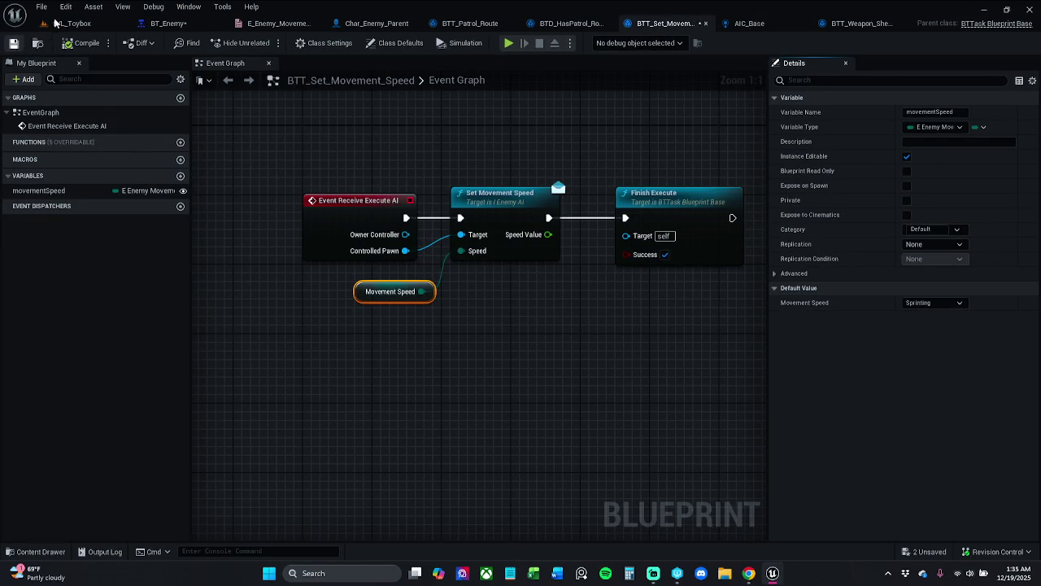
pyautogui.click(66, 7)
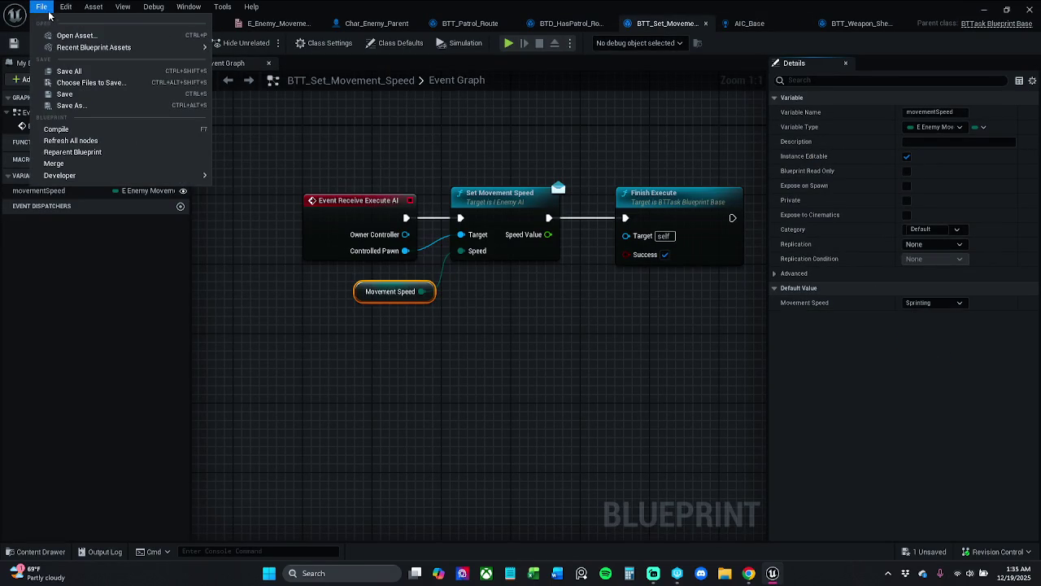
pyautogui.click(58, 72)
pyautogui.click(97, 24)
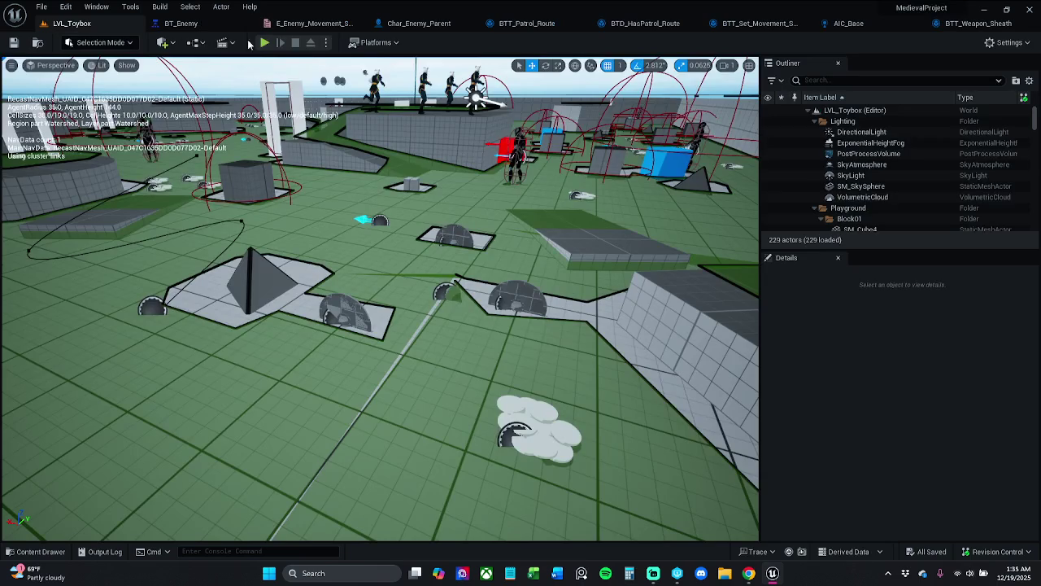
# Run a quick play-test, then delete the Char_Enemy_Parent enemy from the LVL_Toybox viewport
pyautogui.click(265, 42)
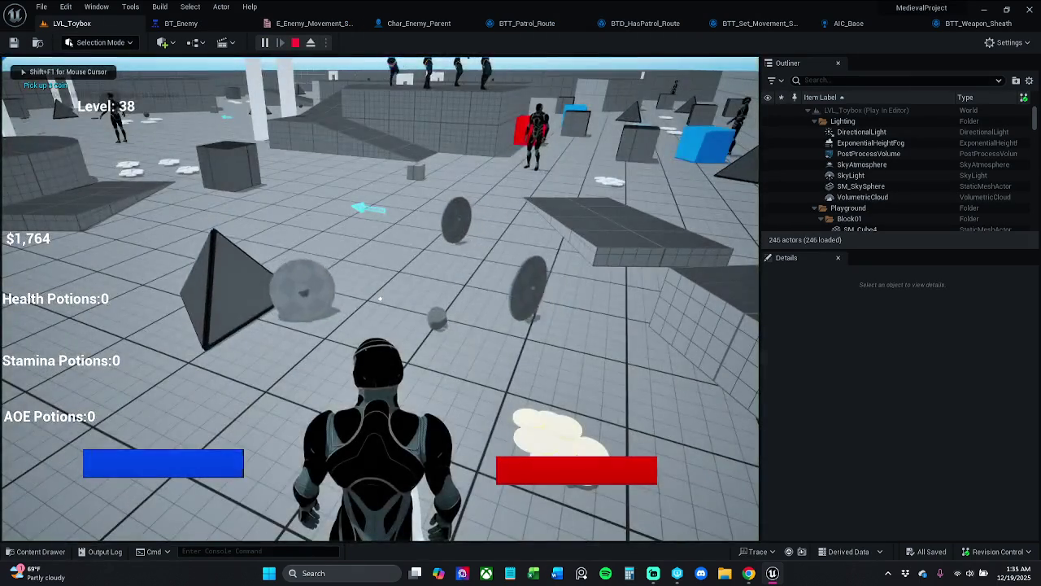
pyautogui.press('Escape')
pyautogui.click(522, 143)
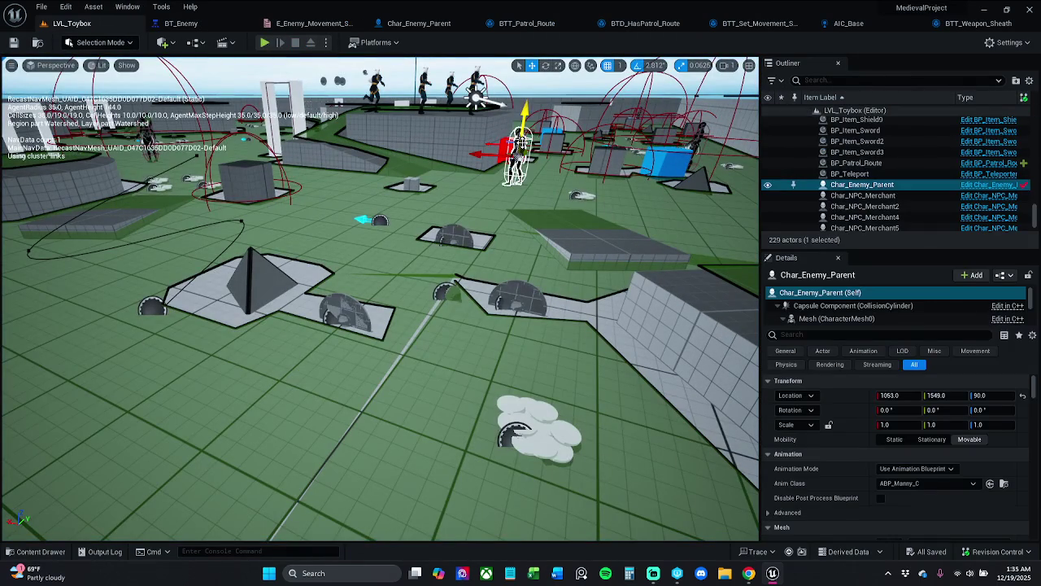
pyautogui.press('Delete')
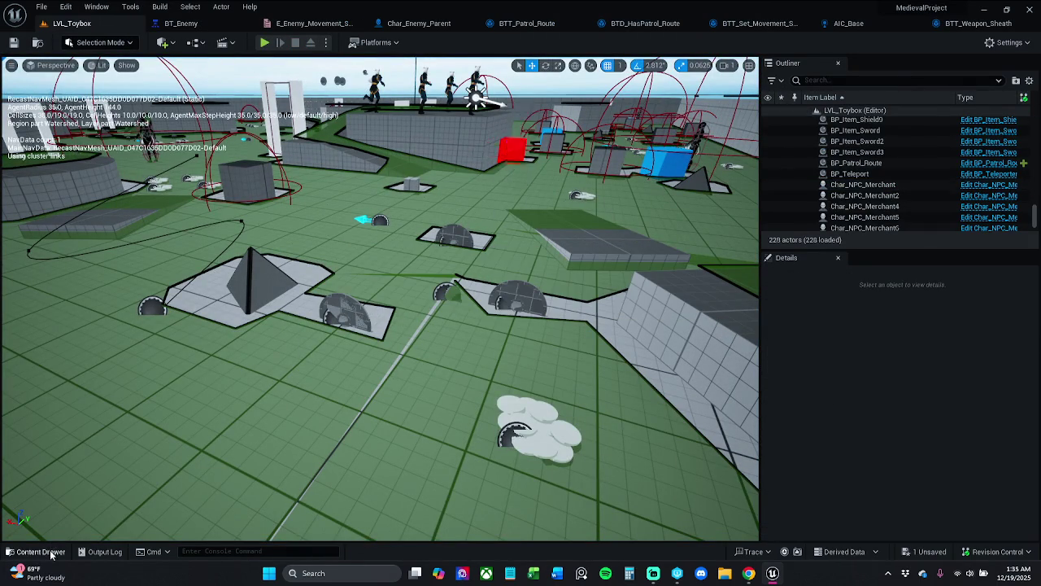
pyautogui.click(37, 551)
# Drag Char_Enemy_Parent from Characters > Enemy into the level and set its Patrol Route to BP_Patrol_Route
pyautogui.click(360, 413)
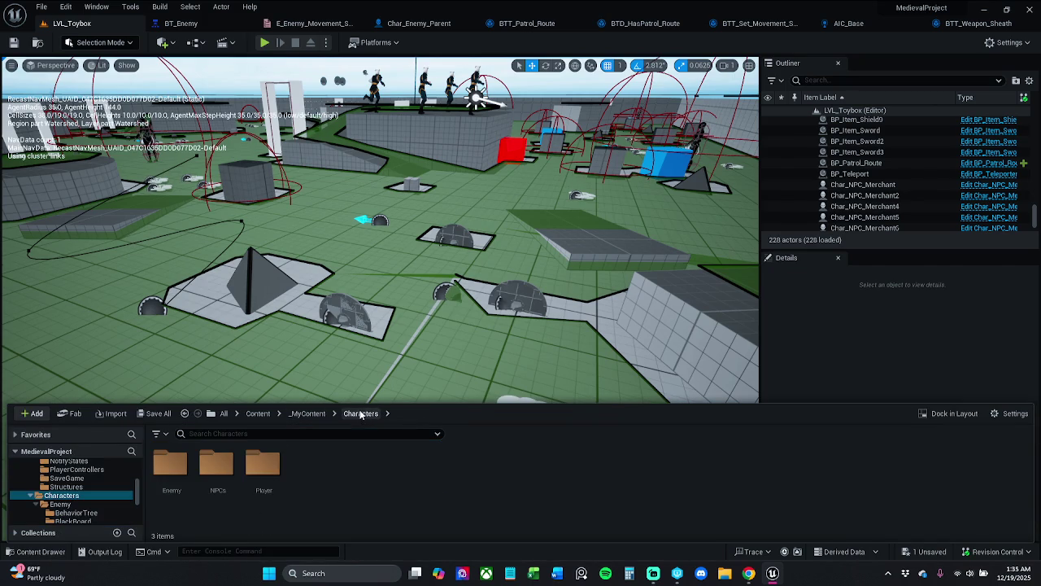
pyautogui.doubleClick(195, 472)
pyautogui.moveTo(493, 472)
pyautogui.mouseDown()
pyautogui.moveTo(574, 183)
pyautogui.moveTo(549, 180)
pyautogui.mouseUp()
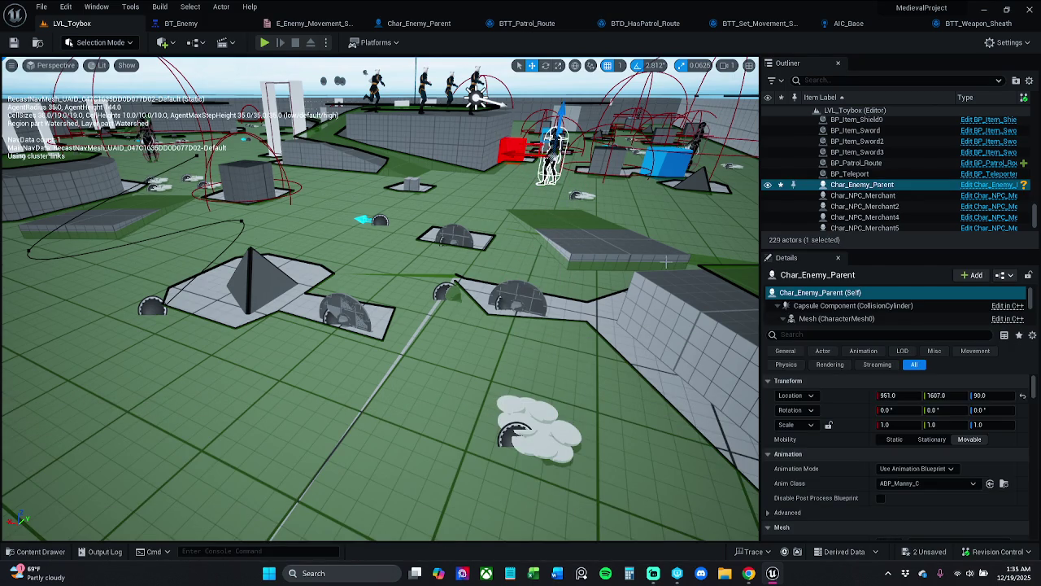
pyautogui.scroll(-8, 834, 379)
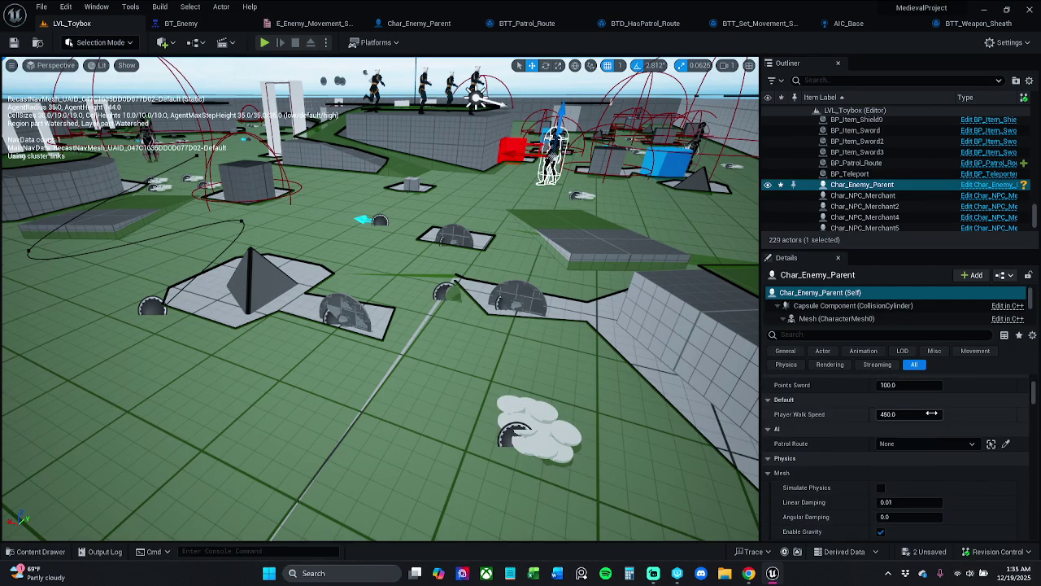
pyautogui.click(1007, 444)
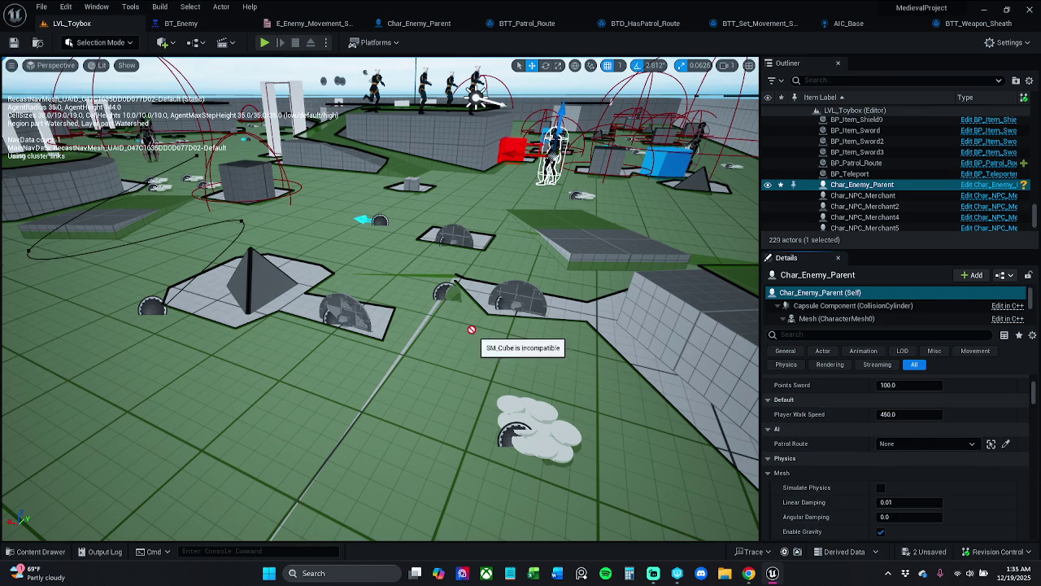
pyautogui.click(163, 305)
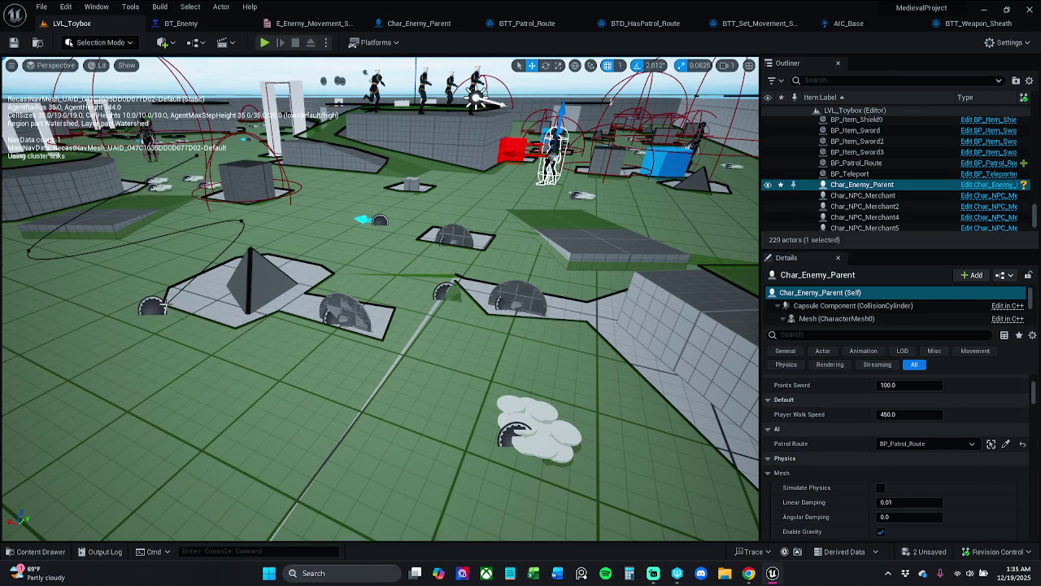
# Save all assets and the level, then play-test with the new enemy
pyautogui.click(41, 6)
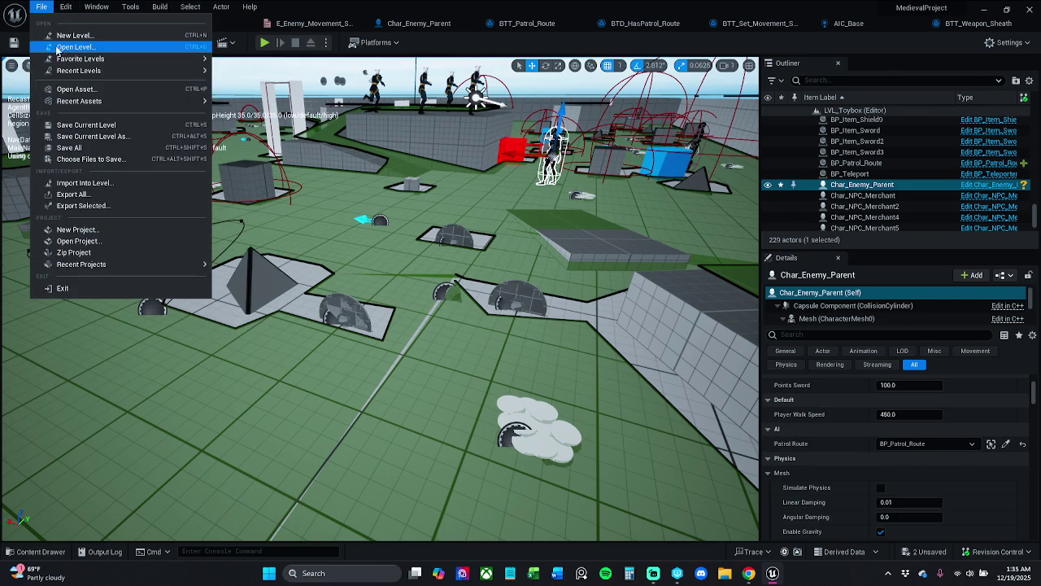
pyautogui.click(71, 147)
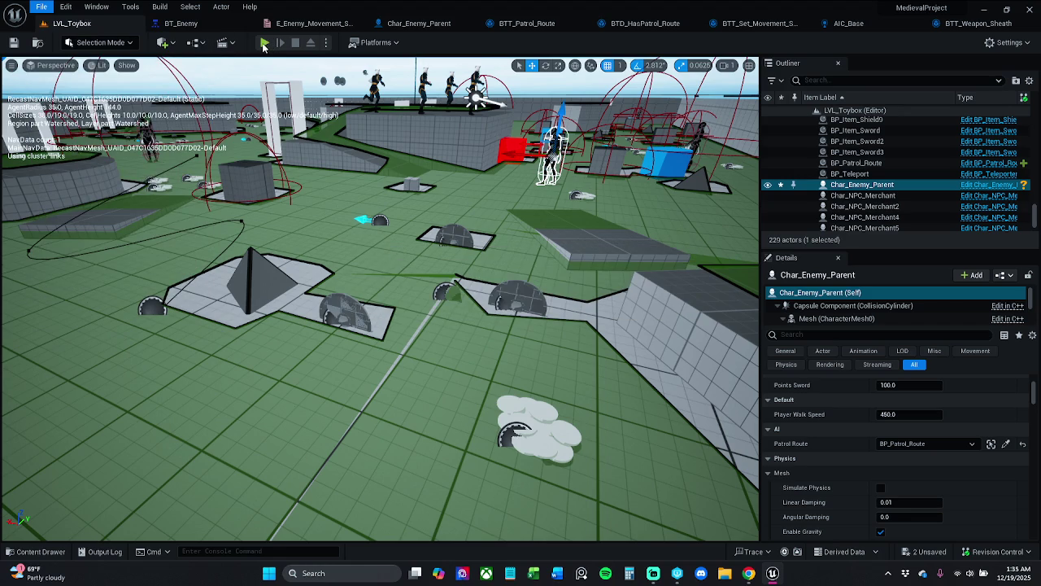
pyautogui.click(264, 43)
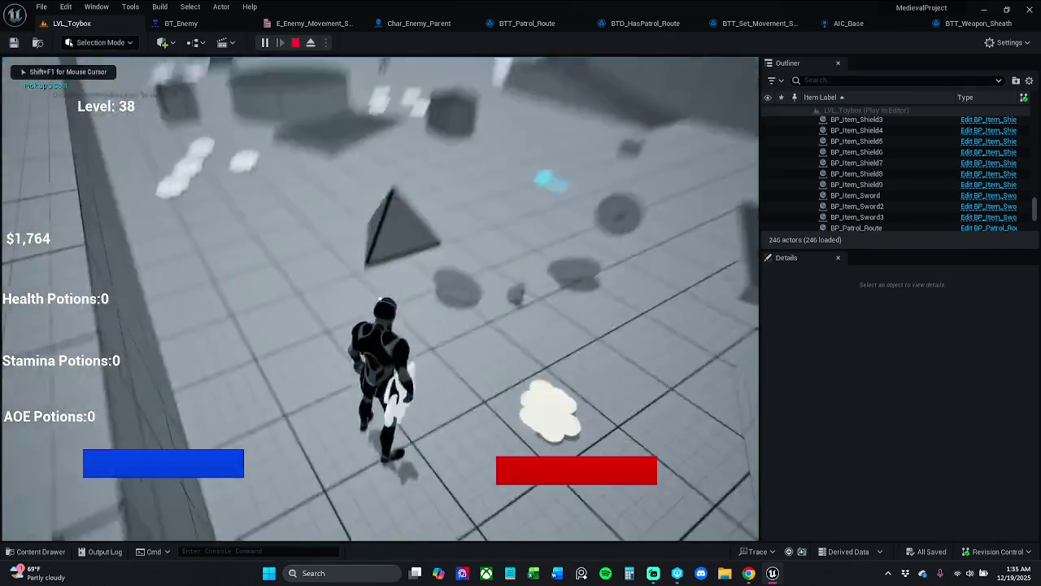
pyautogui.press('Escape')
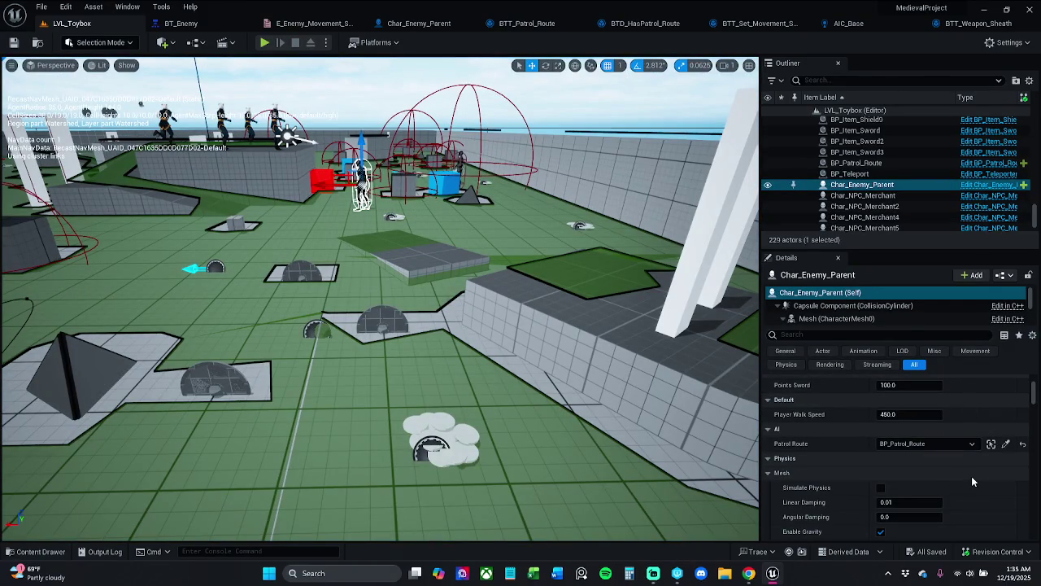
pyautogui.scroll(-3, 939, 468)
pyautogui.scroll(4, 936, 462)
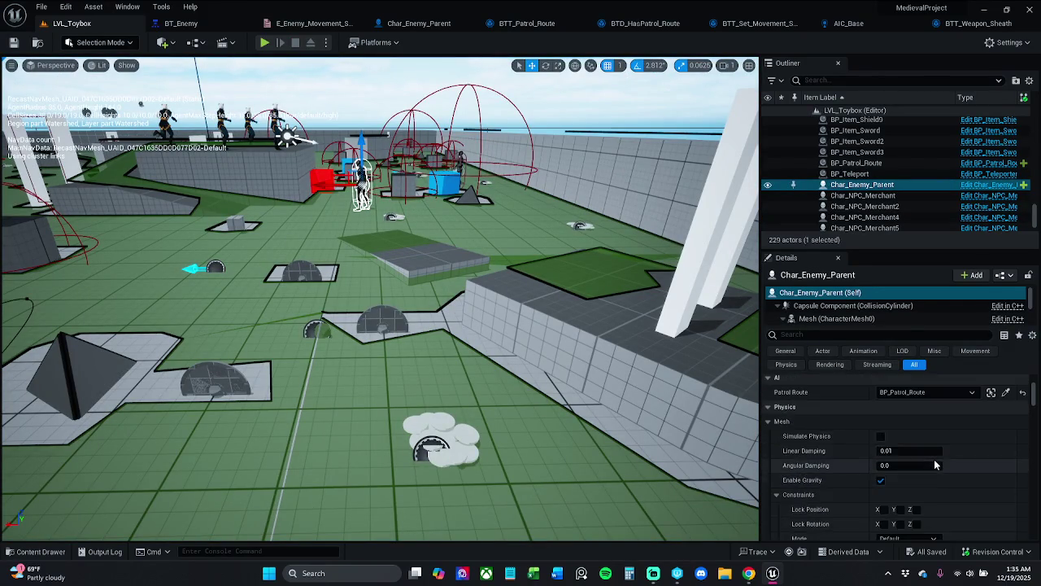
pyautogui.scroll(3, 935, 464)
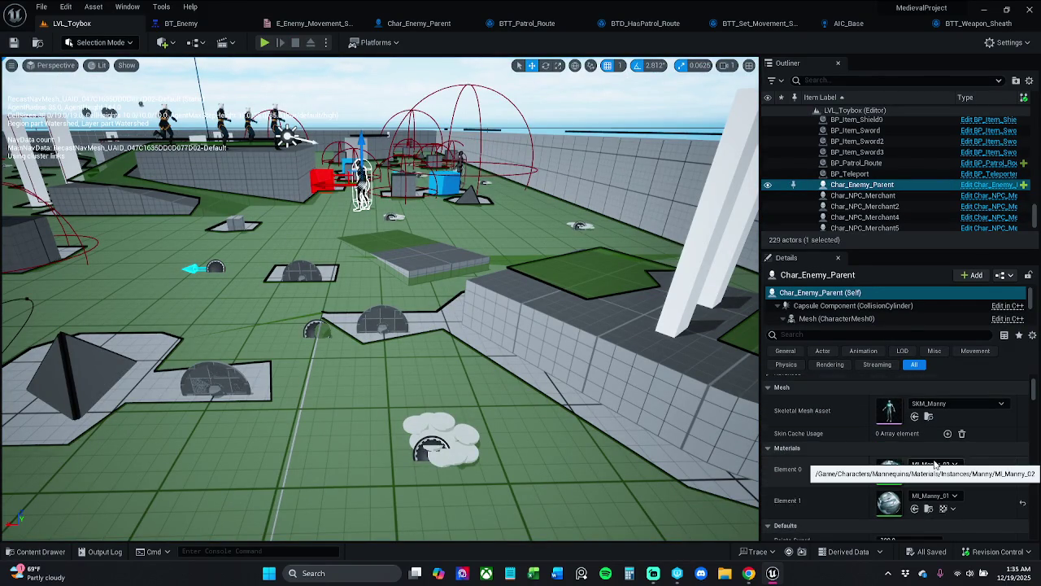
pyautogui.scroll(-2, 935, 464)
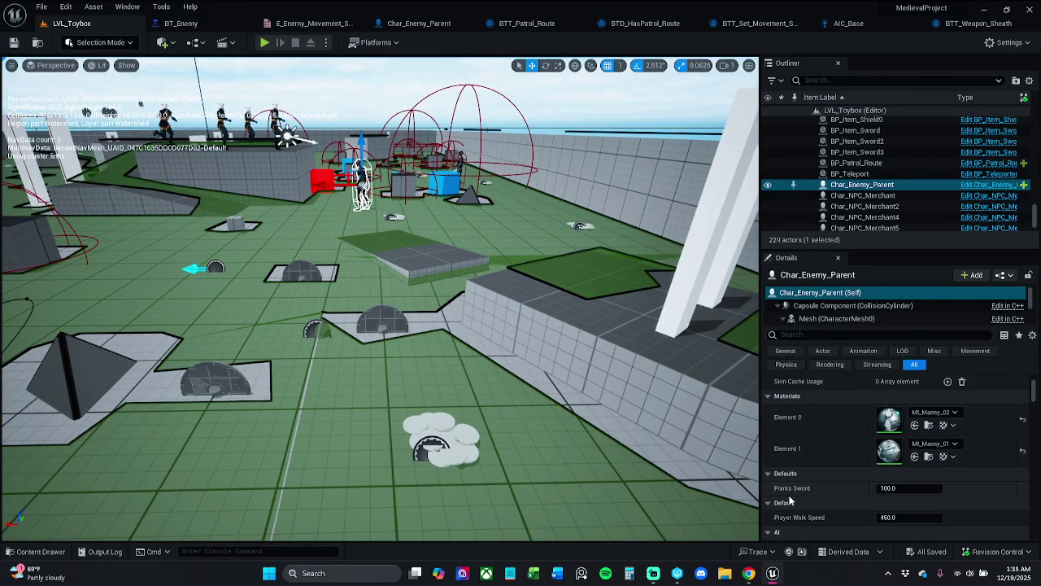
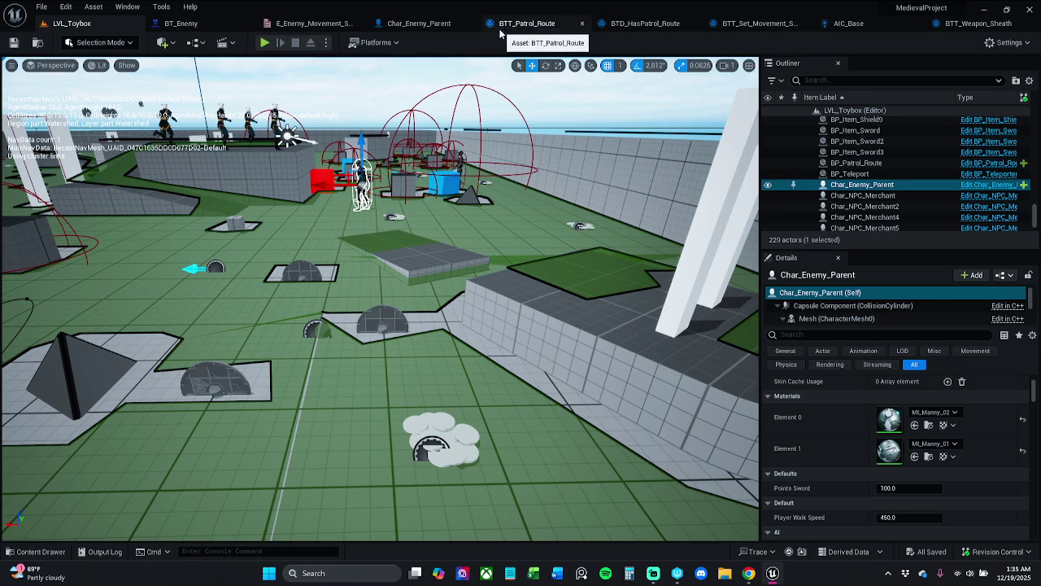
# Open Char_Enemy_Parent and review the Enemy Sword Attach and Enemy Attach Sheathe function graphs
pyautogui.click(418, 25)
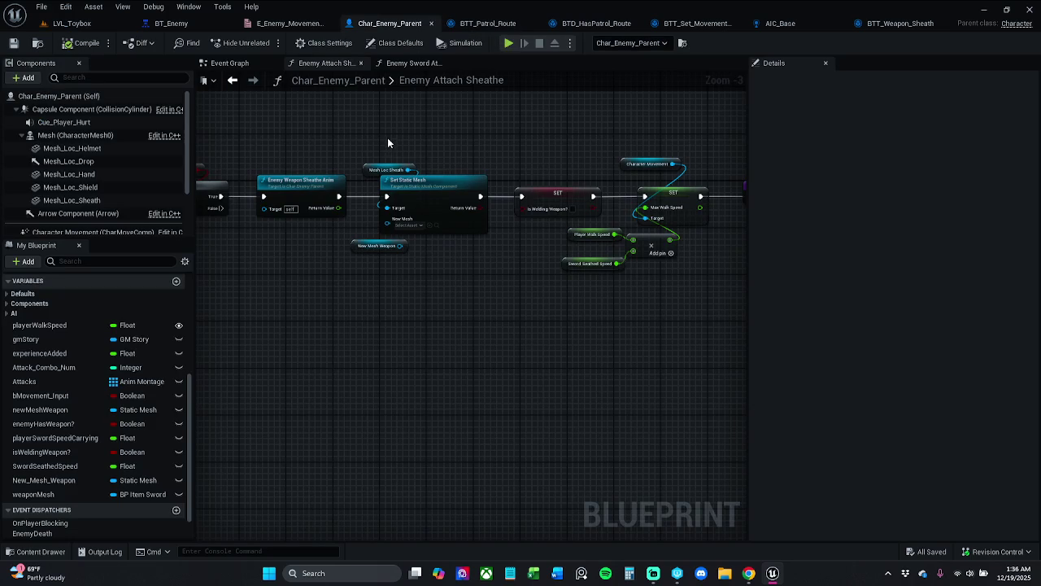
pyautogui.click(426, 66)
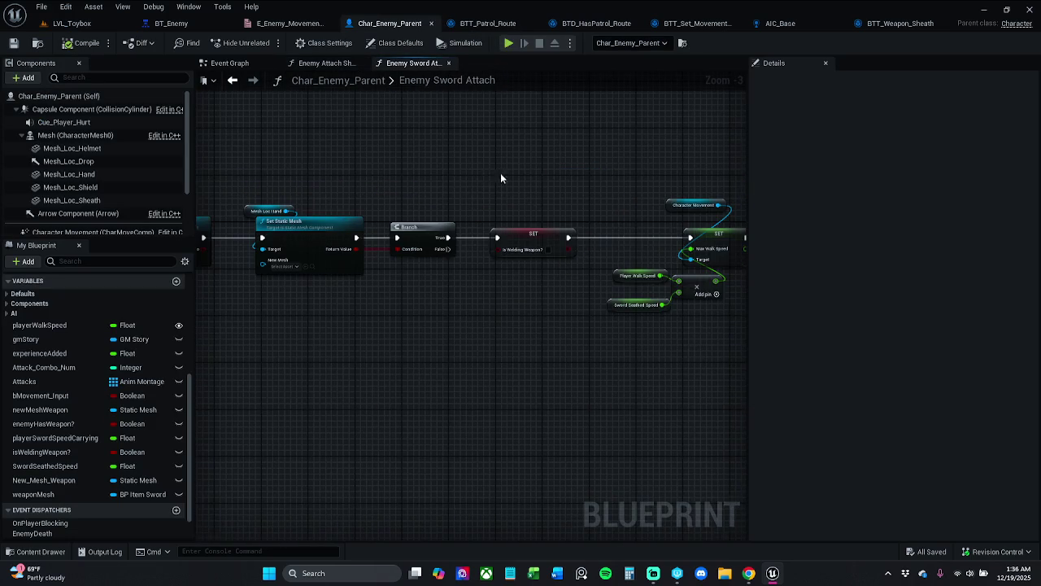
pyautogui.moveTo(651, 162)
pyautogui.mouseDown()
pyautogui.moveTo(418, 160)
pyautogui.moveTo(495, 170)
pyautogui.moveTo(461, 113)
pyautogui.mouseUp()
pyautogui.click(332, 65)
pyautogui.moveTo(333, 99)
pyautogui.mouseDown()
pyautogui.moveTo(509, 151)
pyautogui.moveTo(237, 158)
pyautogui.moveTo(609, 158)
pyautogui.moveTo(505, 154)
pyautogui.mouseUp()
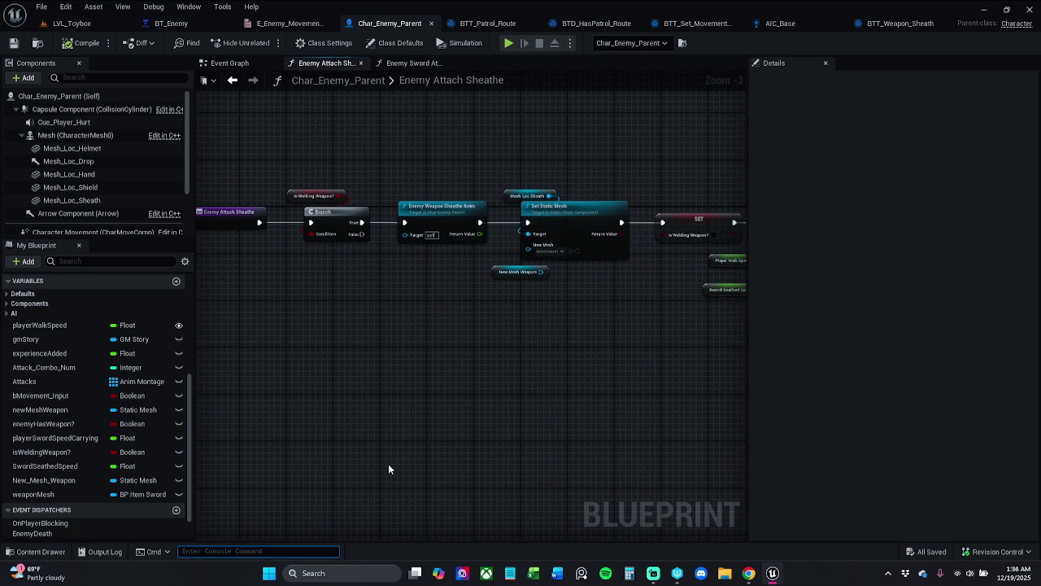
# Search the blueprint's Find Results panel for 'spawn actor' nodes
pyautogui.write('spawn')
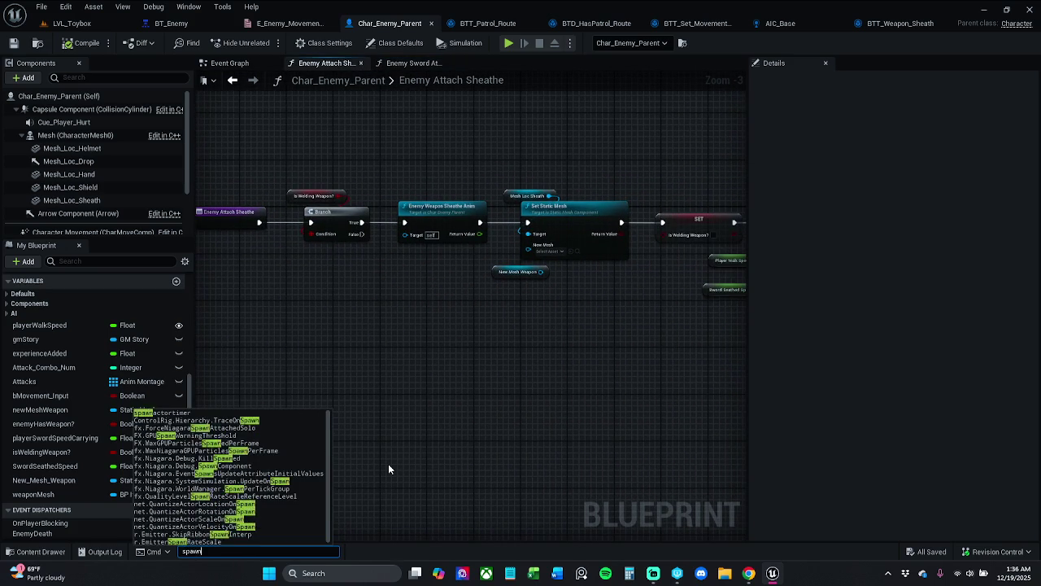
pyautogui.write(' actor')
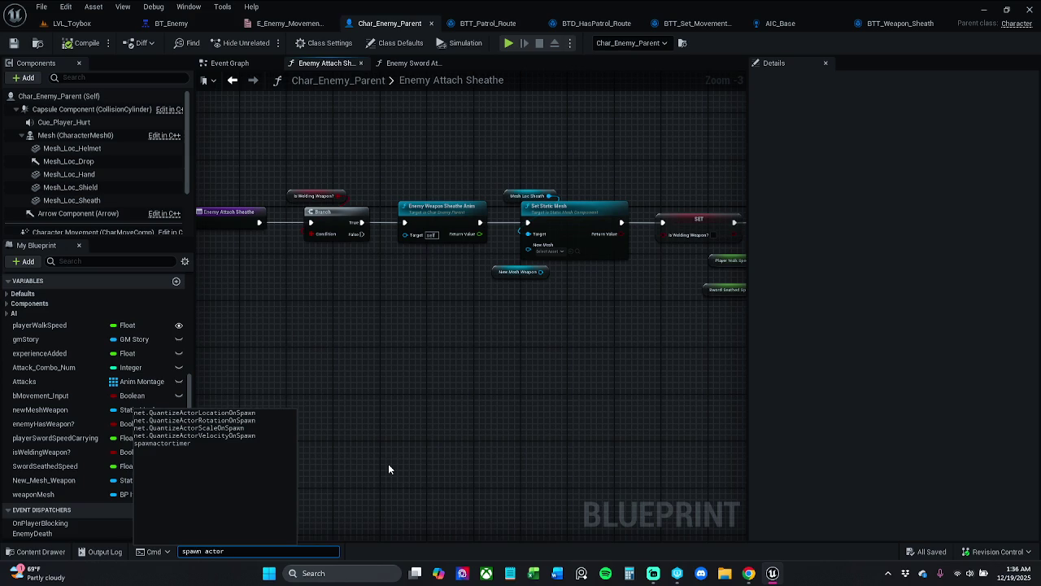
pyautogui.hotkey('ctrl', 'a')
pyautogui.press('BackSpace')
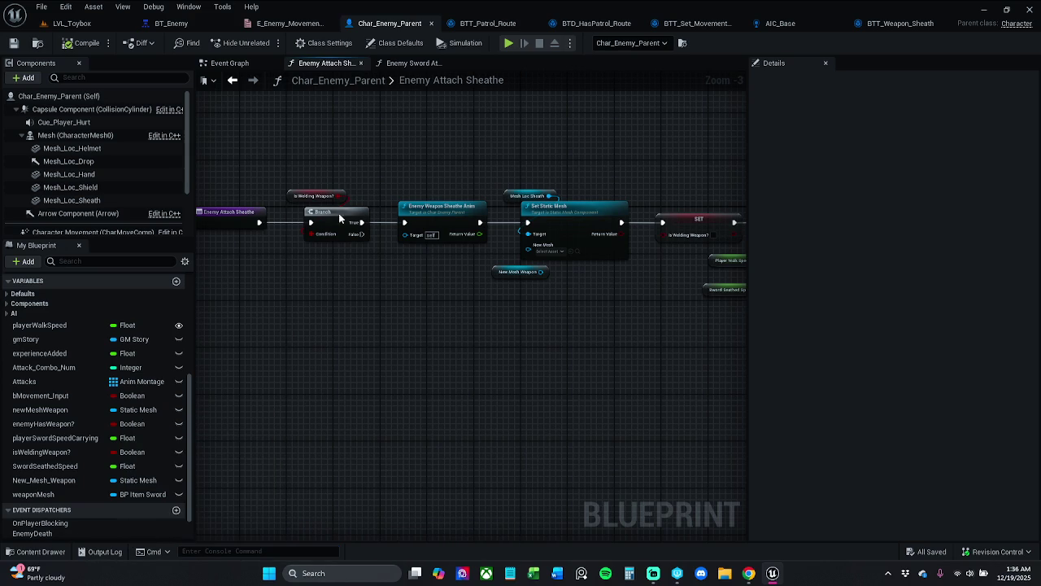
pyautogui.click(189, 6)
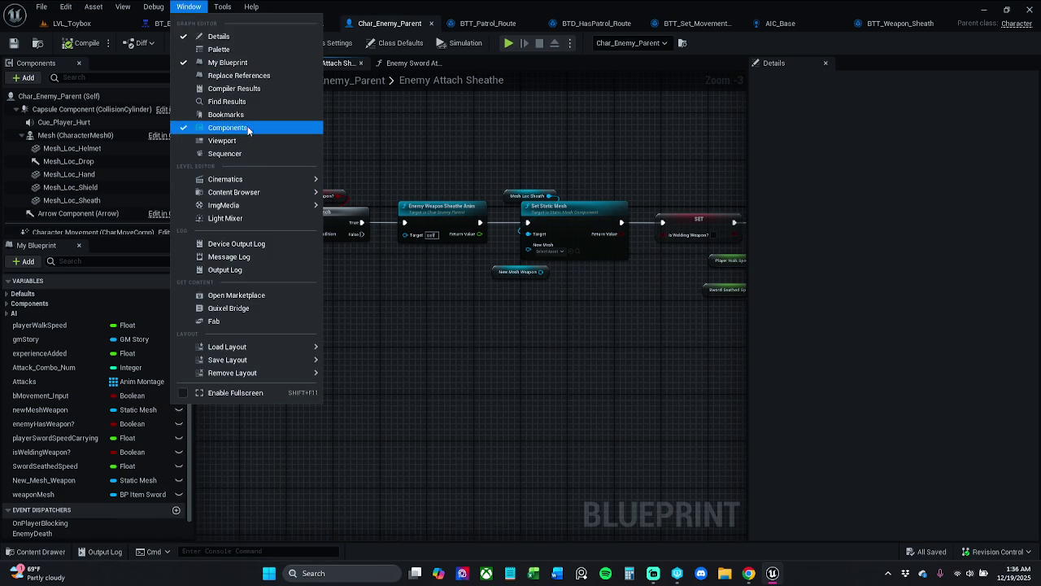
pyautogui.click(249, 102)
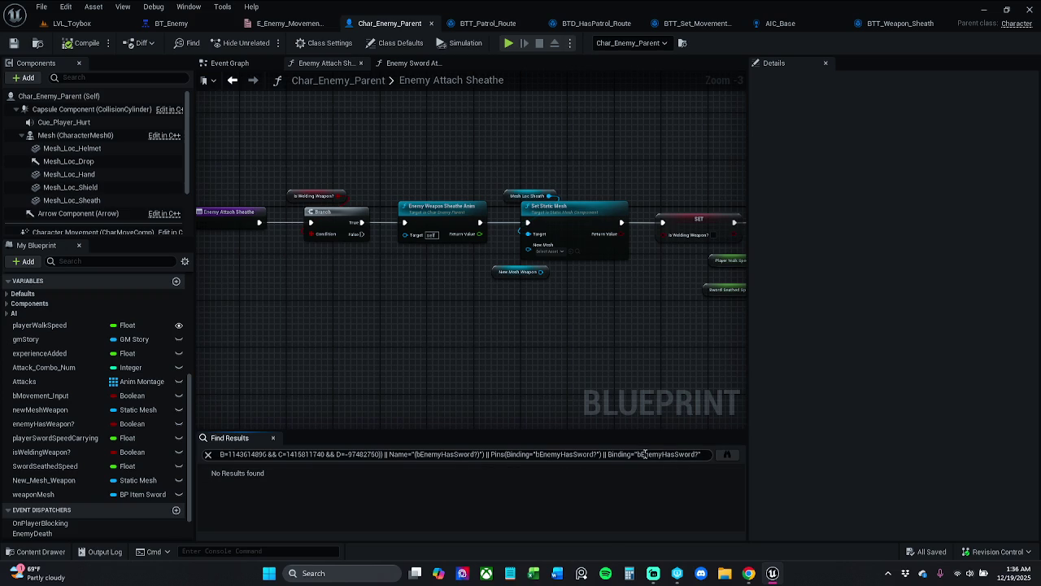
pyautogui.doubleClick(643, 454)
pyautogui.click(642, 453)
pyautogui.click(652, 415)
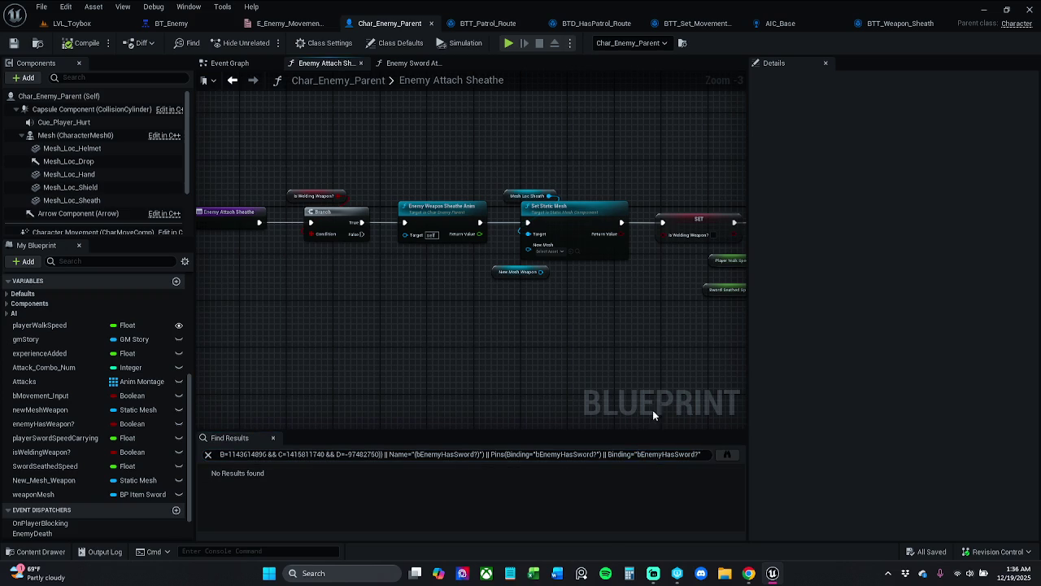
pyautogui.click(634, 455)
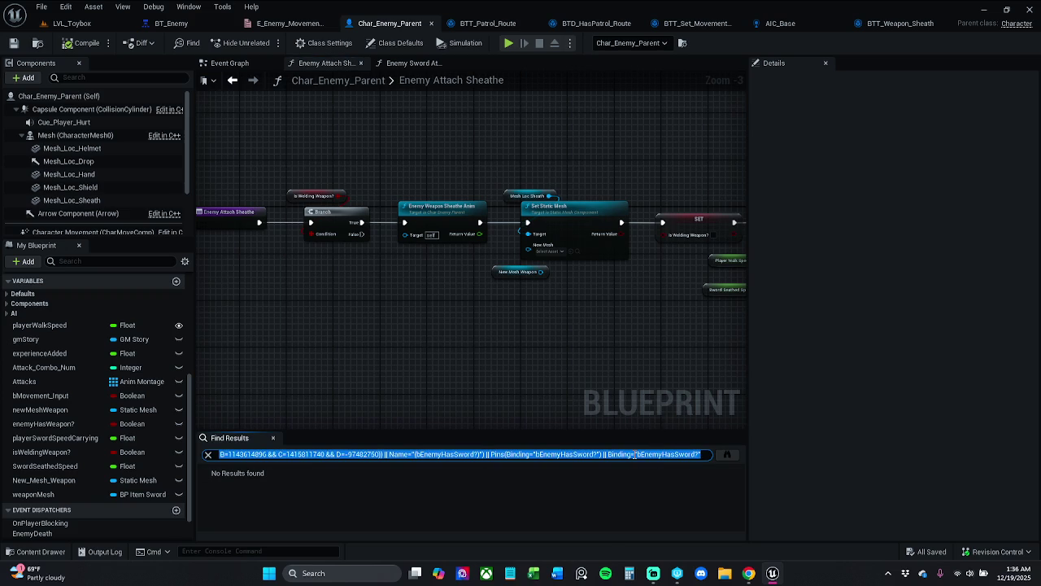
pyautogui.write('spawn actor')
pyautogui.press('Return')
# Set the Sphere Radius of the enemy sword SpawnActor node to 0
pyautogui.doubleClick(317, 483)
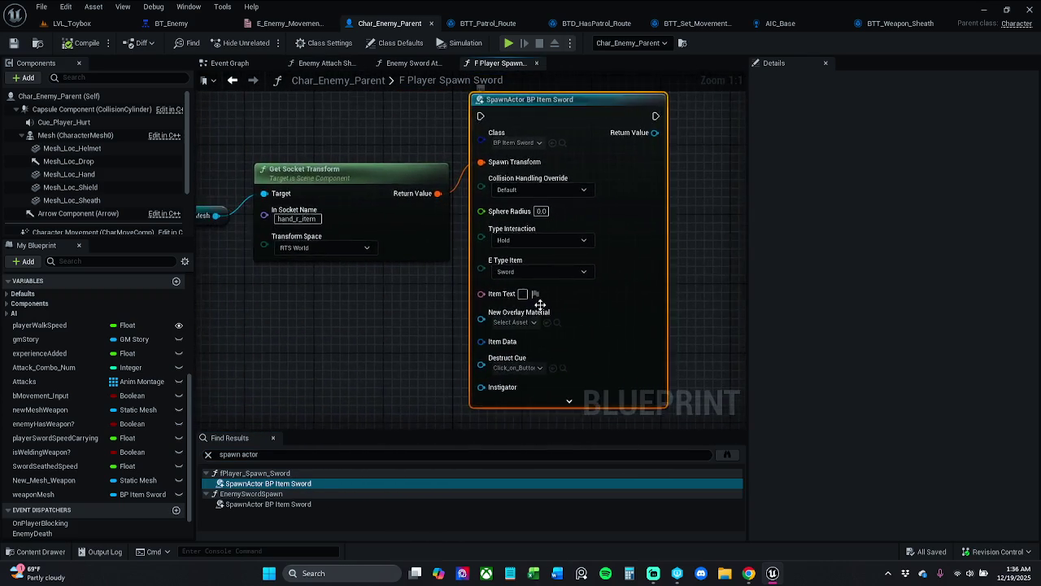
pyautogui.doubleClick(314, 505)
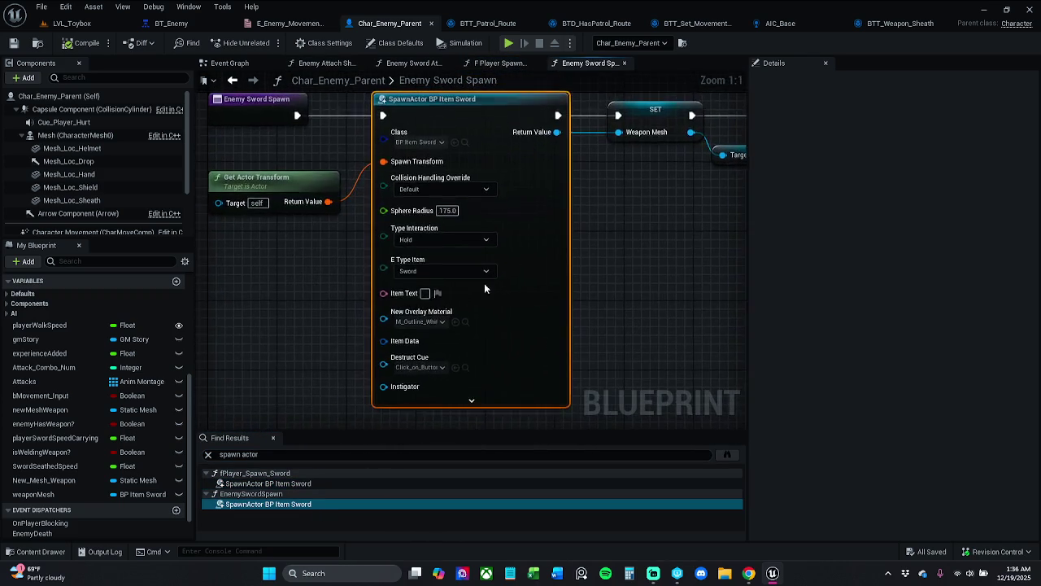
pyautogui.scroll(-1, 521, 326)
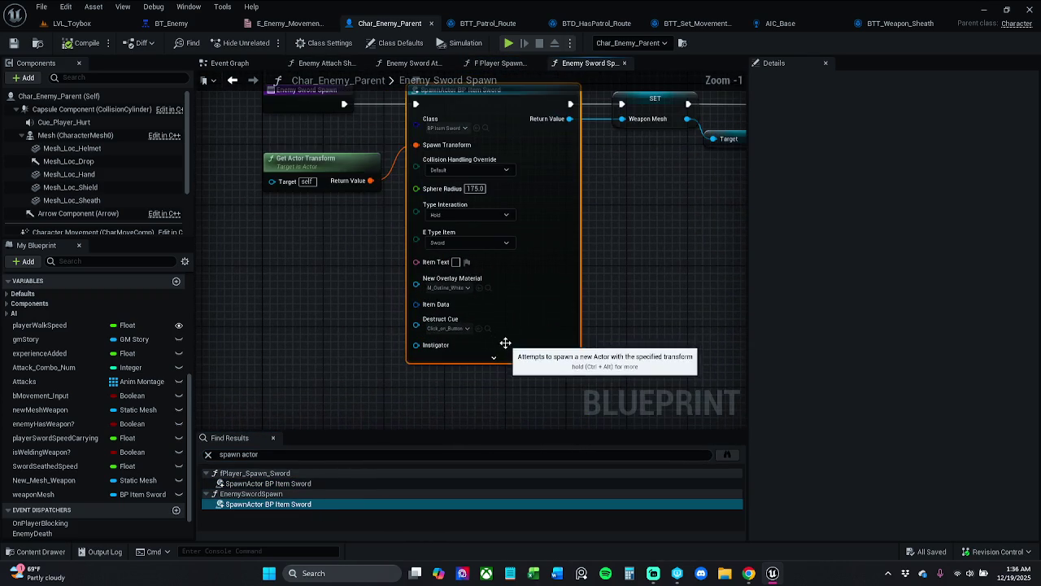
pyautogui.click(272, 437)
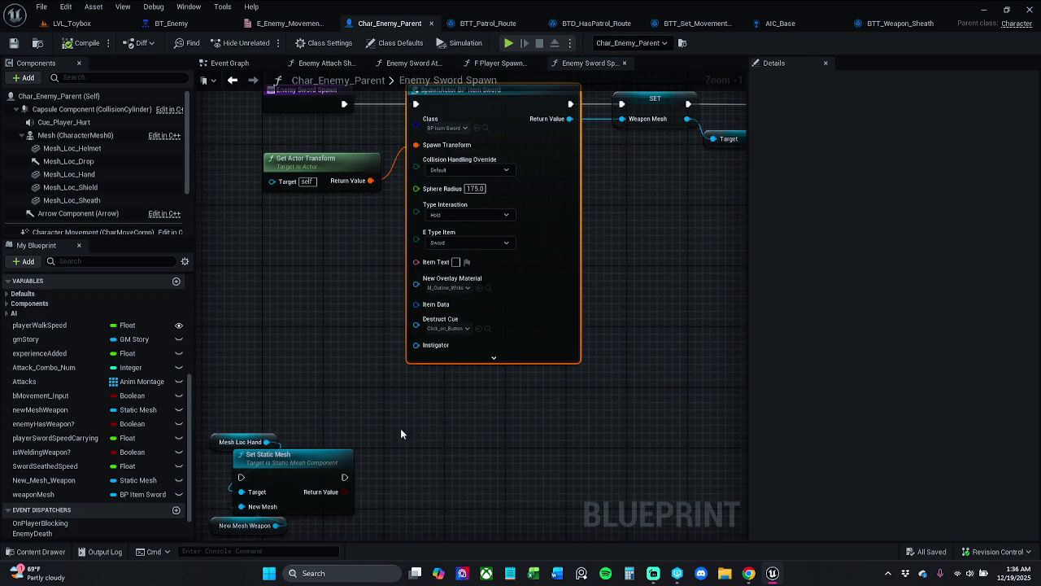
pyautogui.click(494, 357)
pyautogui.click(474, 231)
pyautogui.write('0')
pyautogui.press('Return')
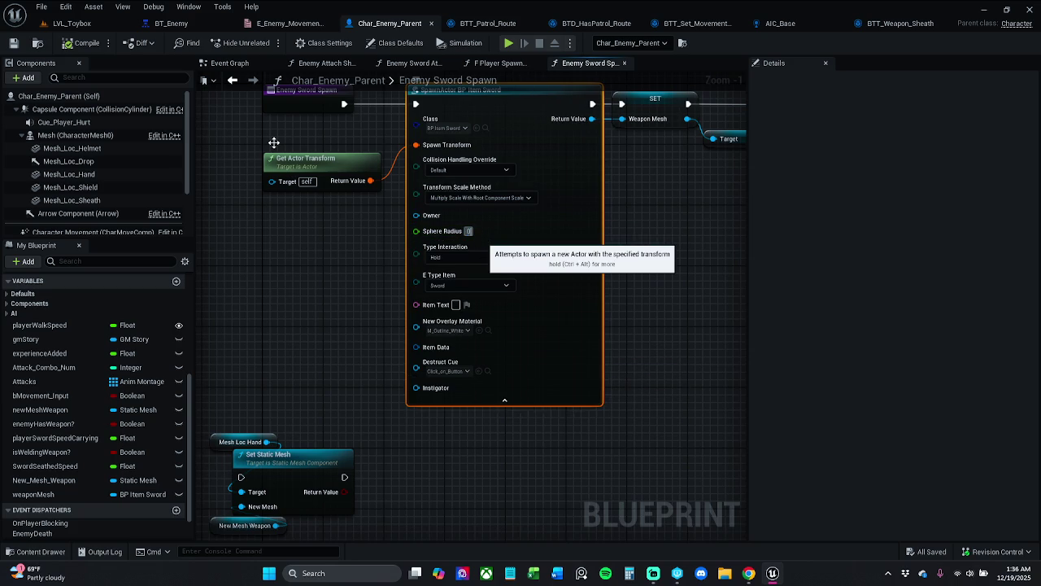
# Save Char_Enemy_Parent and start a playtest of LVL_Toybox
pyautogui.rightClick(285, 180)
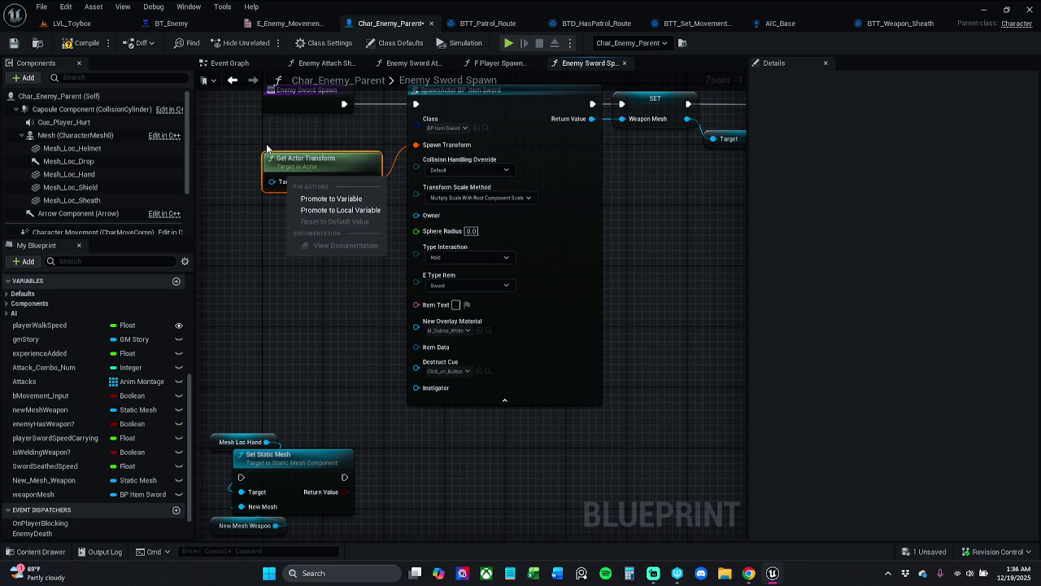
pyautogui.moveTo(267, 149); pyautogui.dragTo(259, 178)
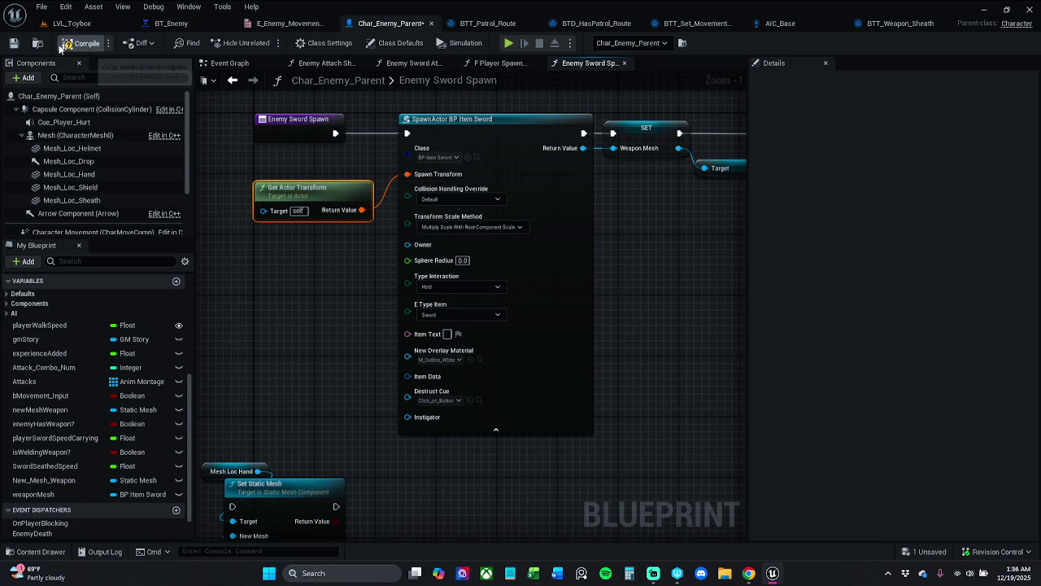
pyautogui.click(13, 43)
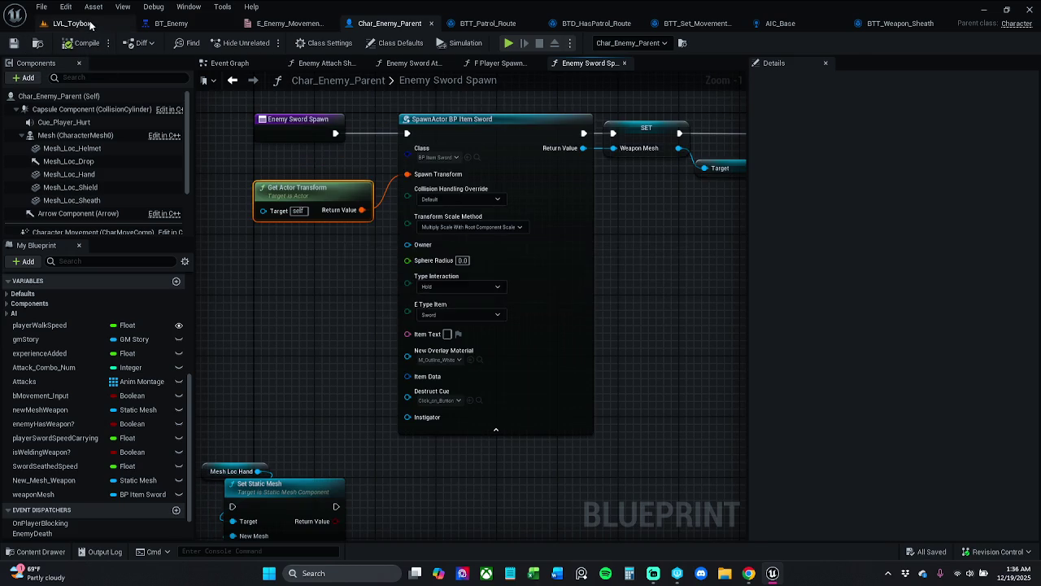
pyautogui.click(77, 23)
pyautogui.click(265, 42)
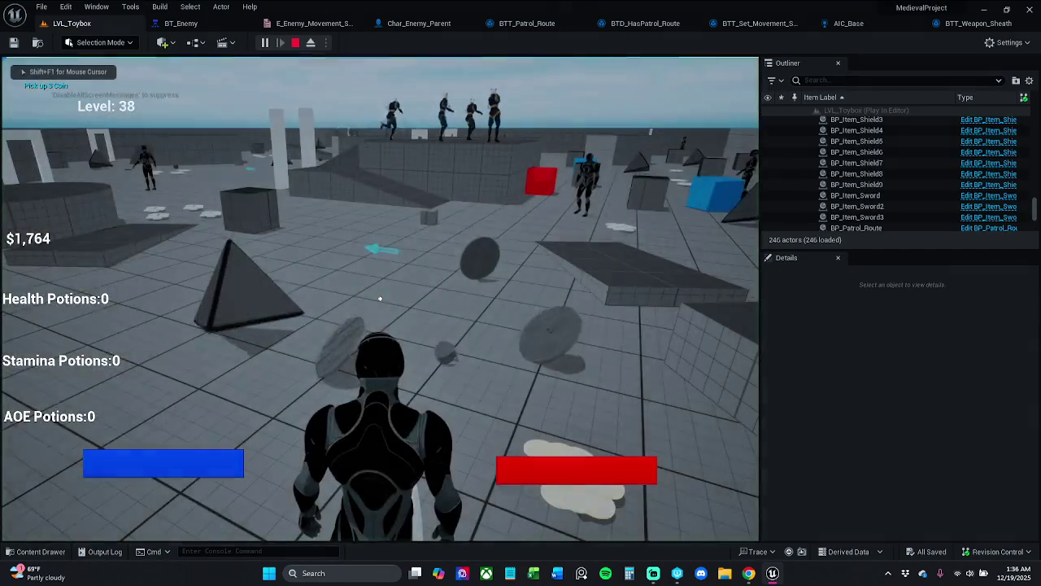
# Run the character through the level toward the enemies, then stop the playtest
pyautogui.press('w')
pyautogui.press('w')
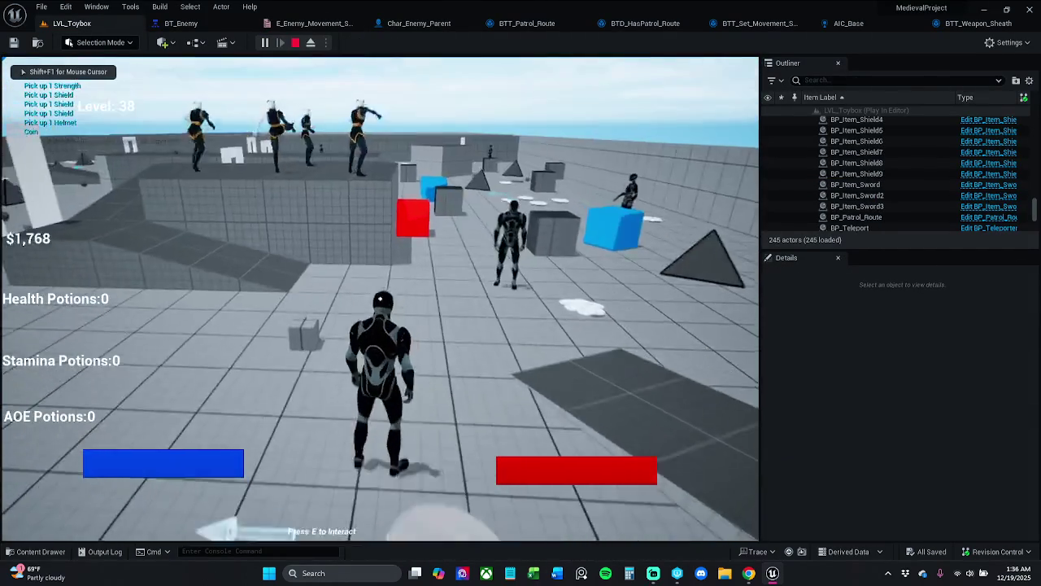
pyautogui.press('w')
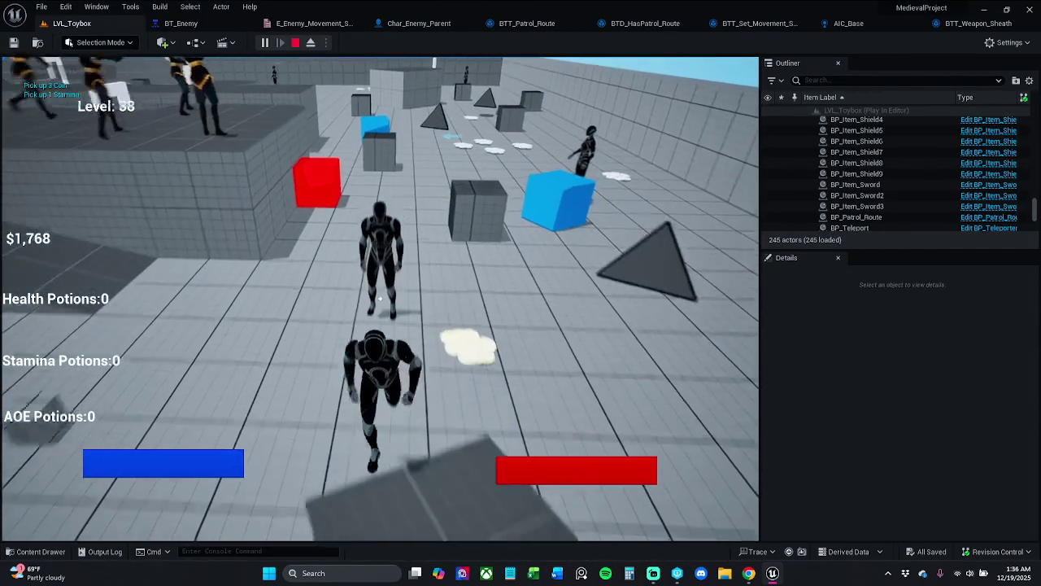
pyautogui.press('w')
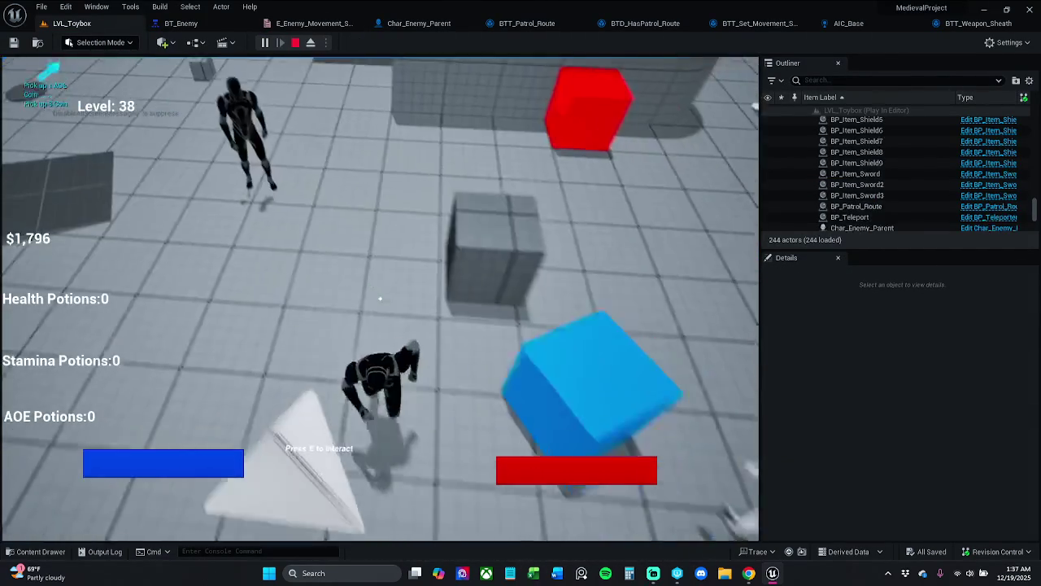
pyautogui.press('w')
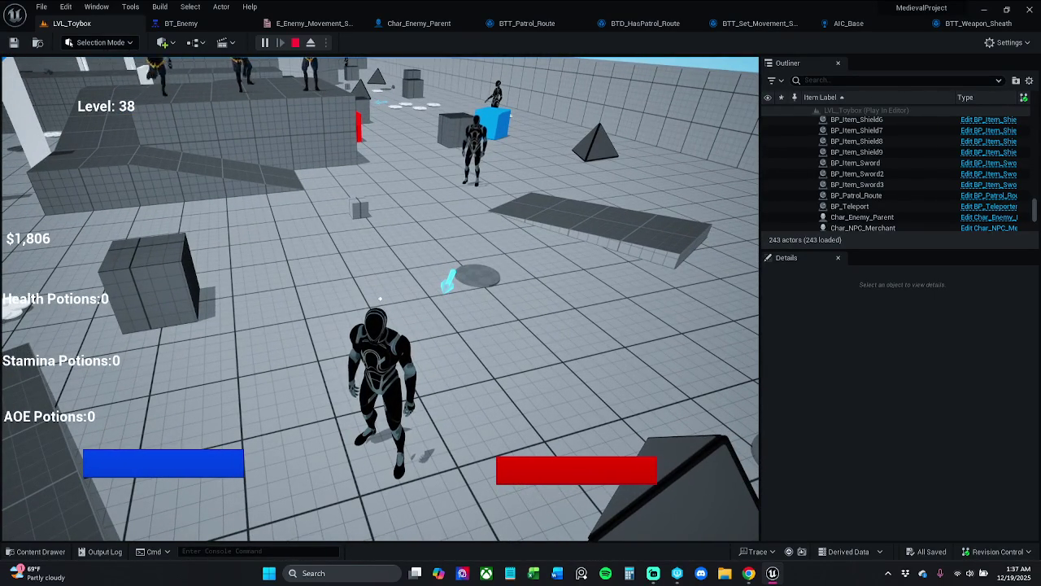
pyautogui.press('Escape')
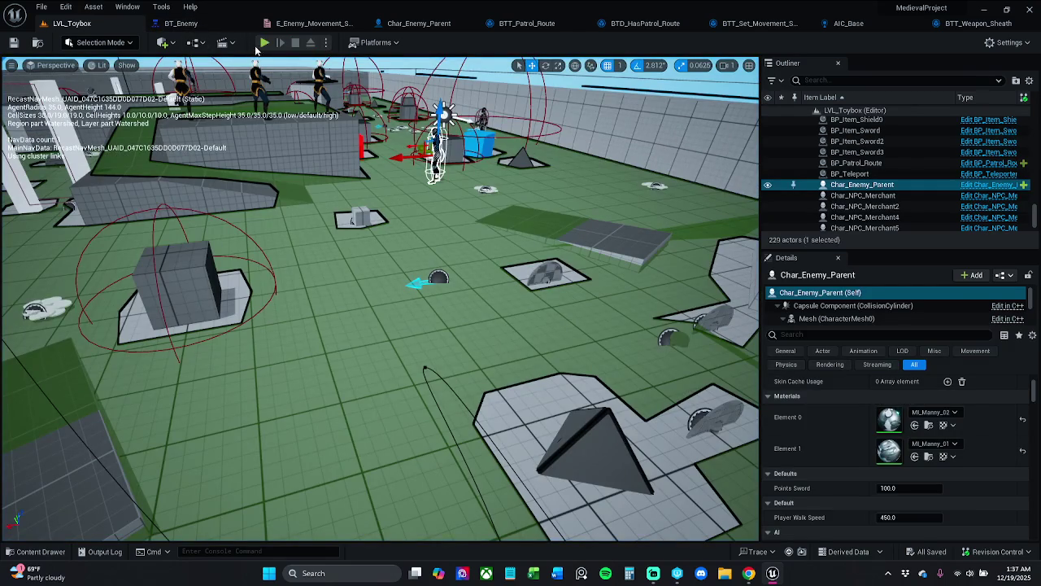
# Playtest once more, then bring up the E_Enemy_Movement_Speed enum and BT_Enemy behavior tree
pyautogui.click(265, 42)
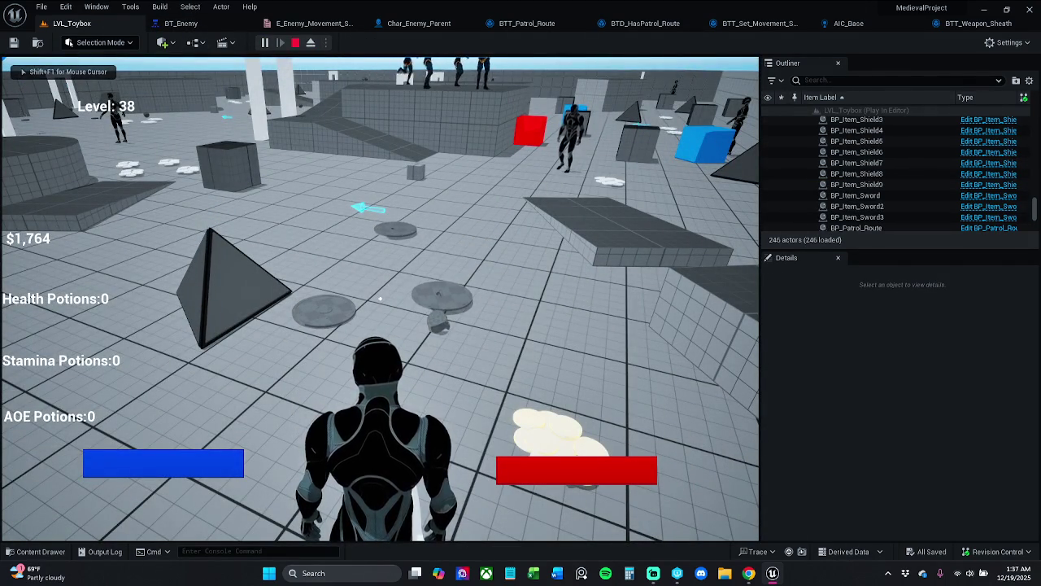
pyautogui.press('w')
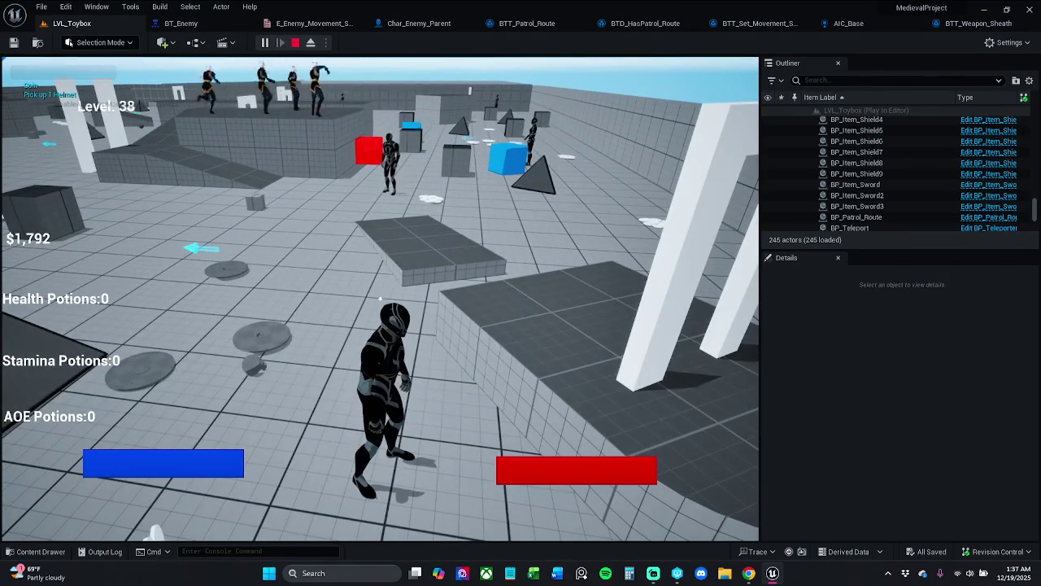
pyautogui.press('Escape')
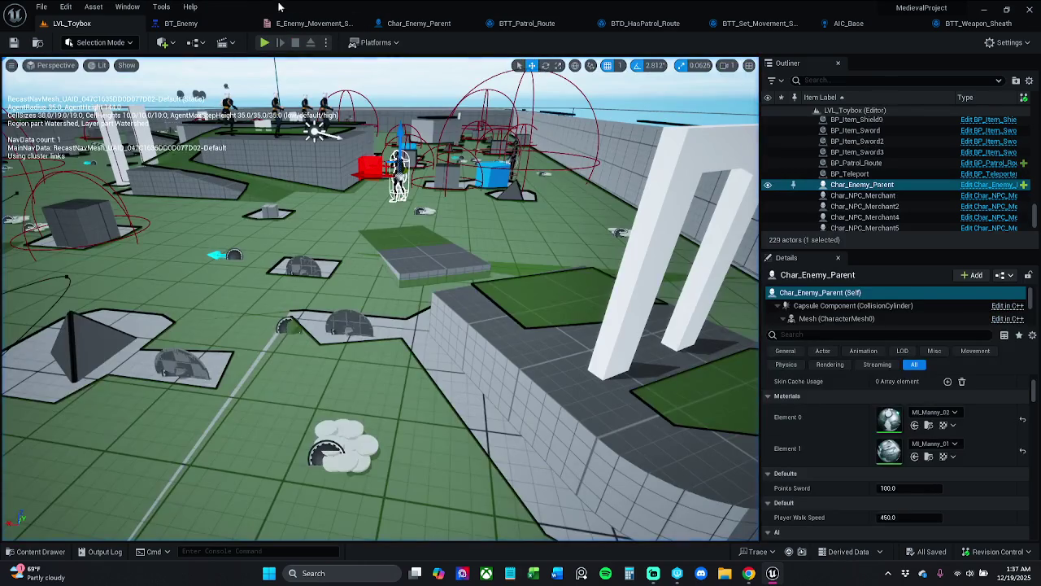
pyautogui.click(307, 24)
pyautogui.click(217, 23)
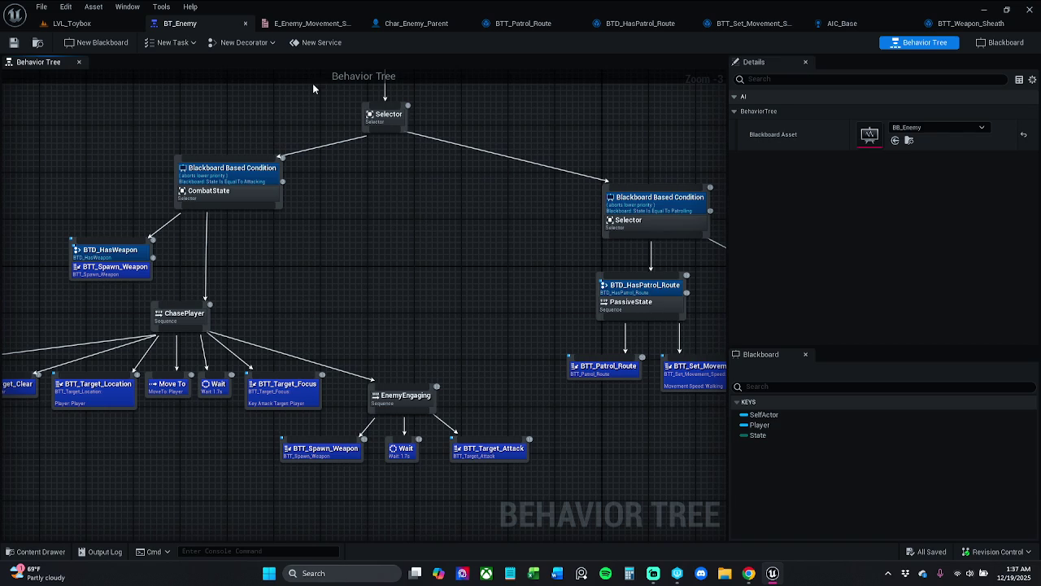
# Confirm BT_Enemy's patrol blackboard condition compares State against Patrolling
pyautogui.click(842, 23)
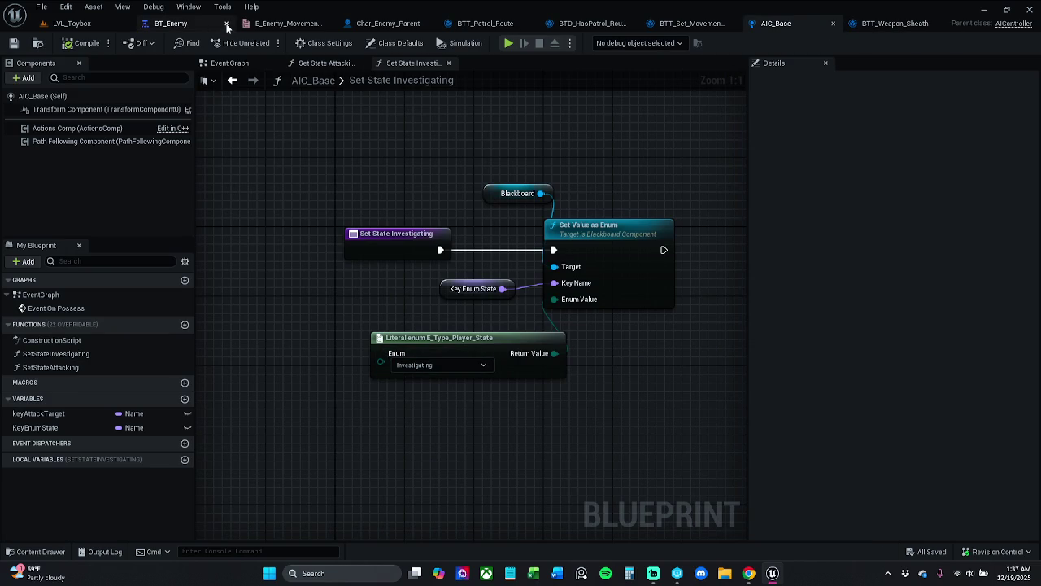
pyautogui.click(200, 22)
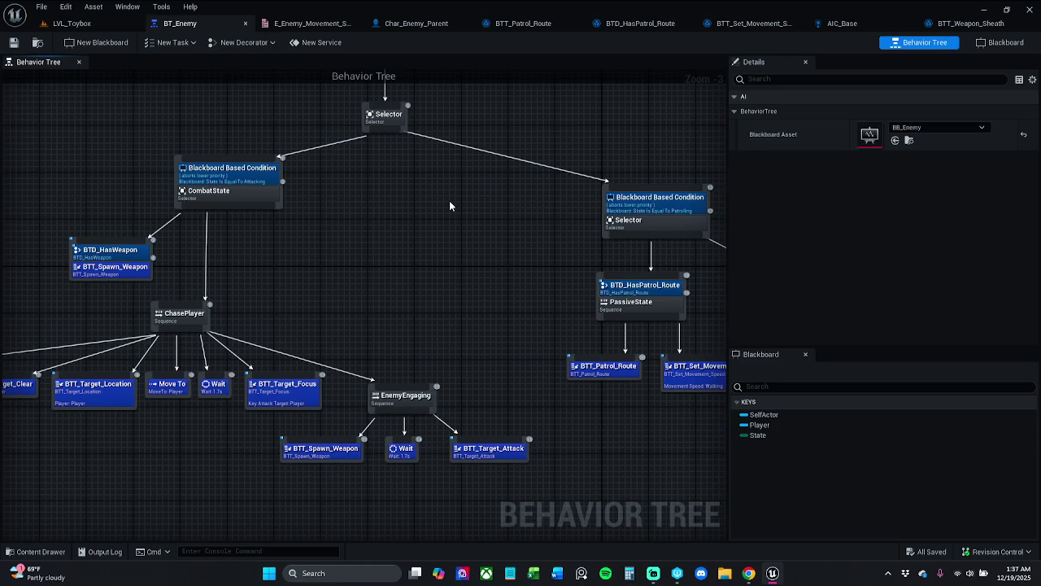
pyautogui.click(688, 211)
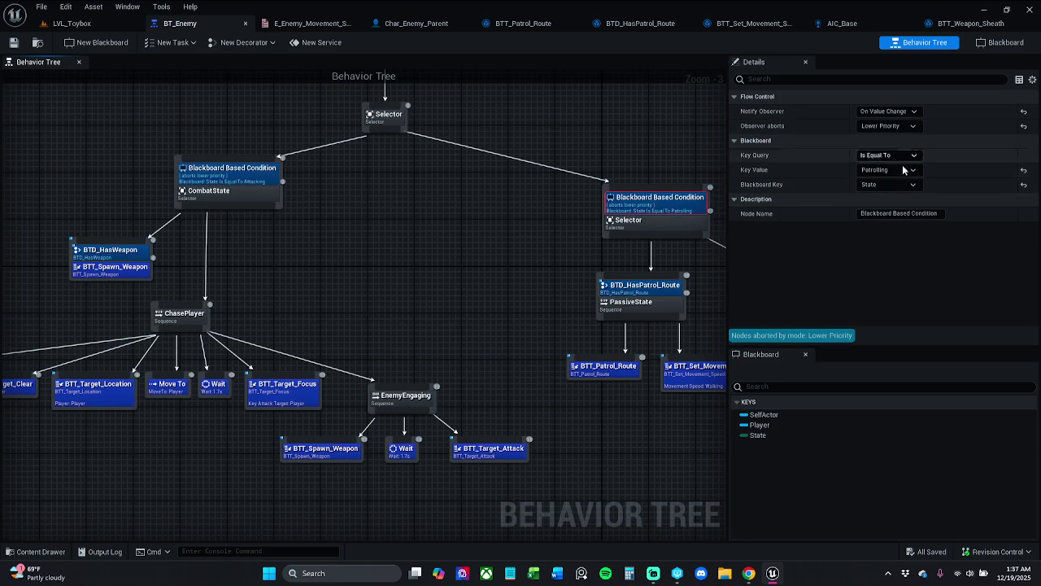
pyautogui.click(899, 170)
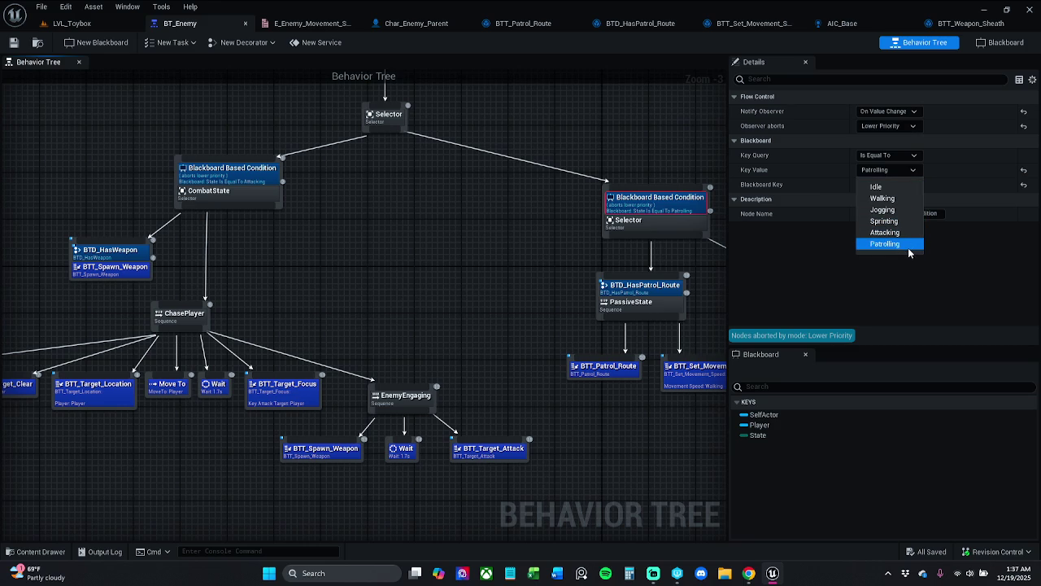
pyautogui.click(903, 277)
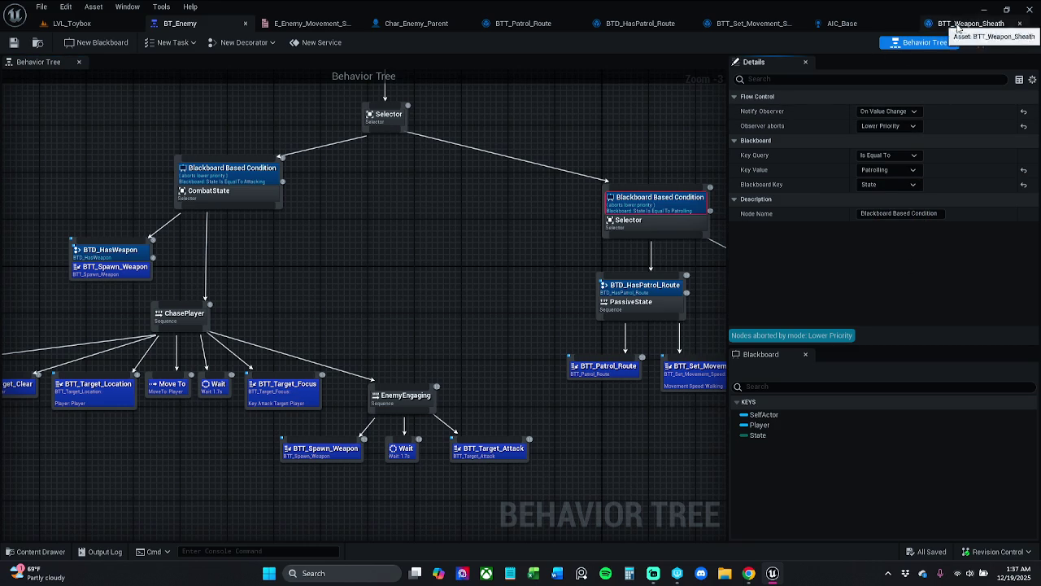
# Delete the E_Type_Player_State literal enum node in AIC_Base's Set State Investigating
pyautogui.click(850, 27)
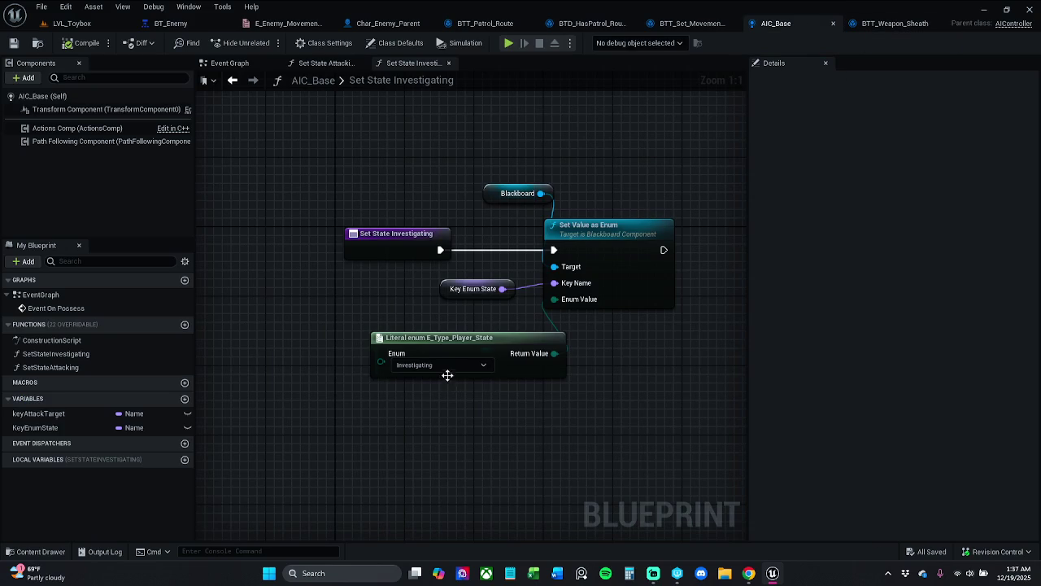
pyautogui.click(488, 333)
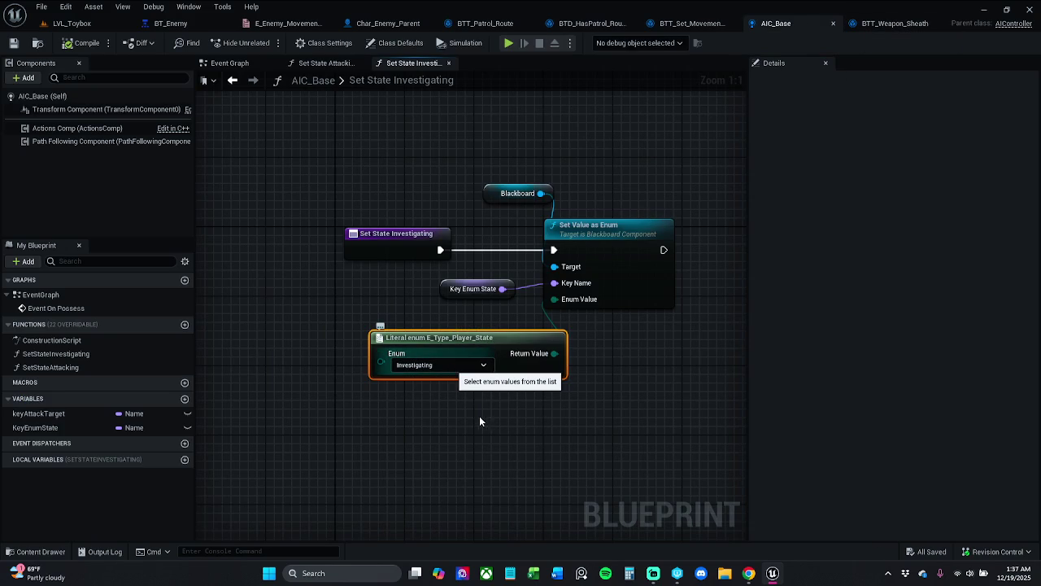
pyautogui.press('Delete')
# Feed a Literal enum E_Enemy_Movement_Speed set to Patrolling into Enum Value
pyautogui.moveTo(555, 301); pyautogui.dragTo(531, 337)
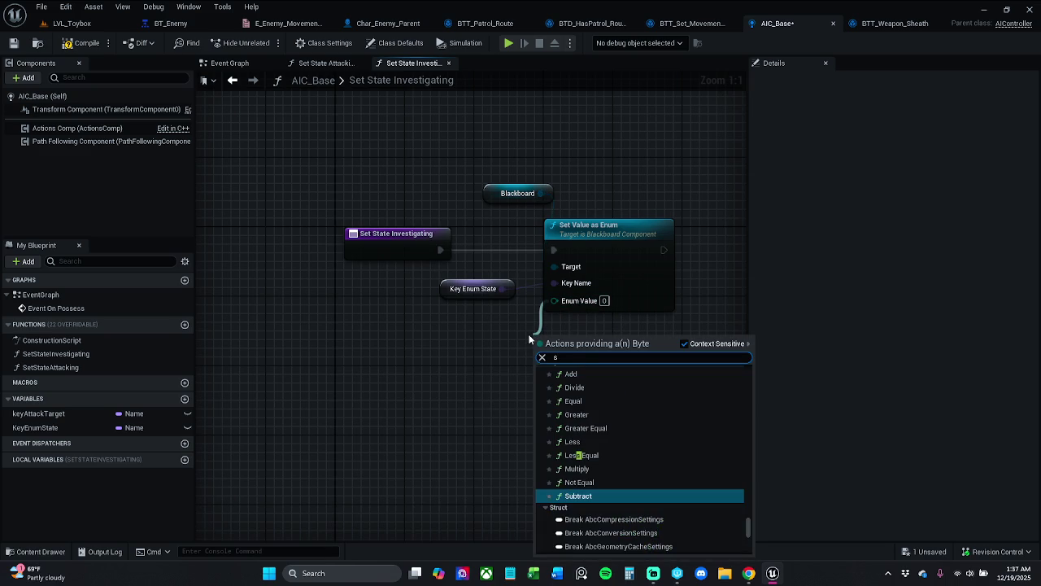
pyautogui.write('e t')
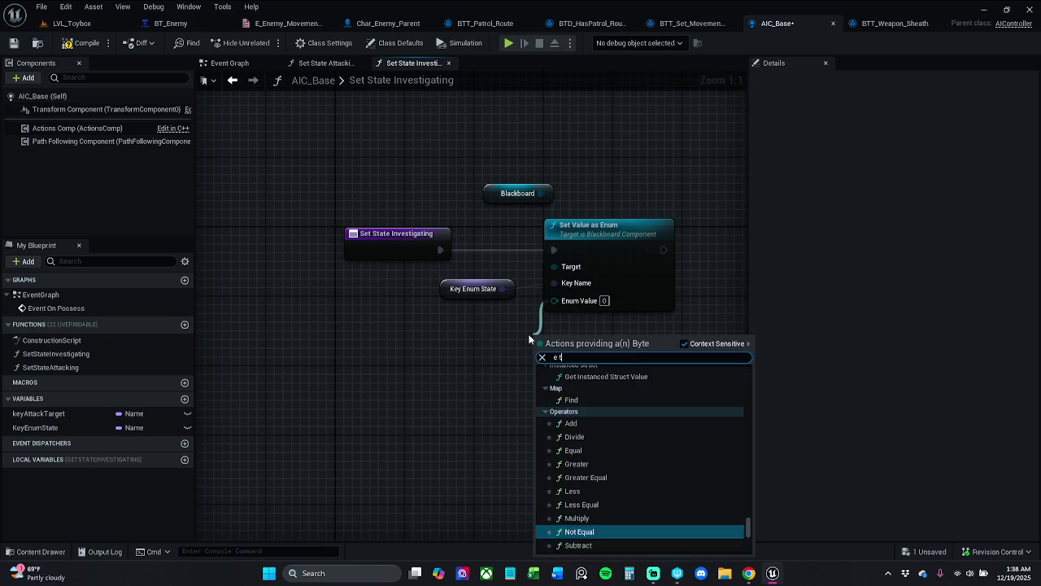
pyautogui.write('ype')
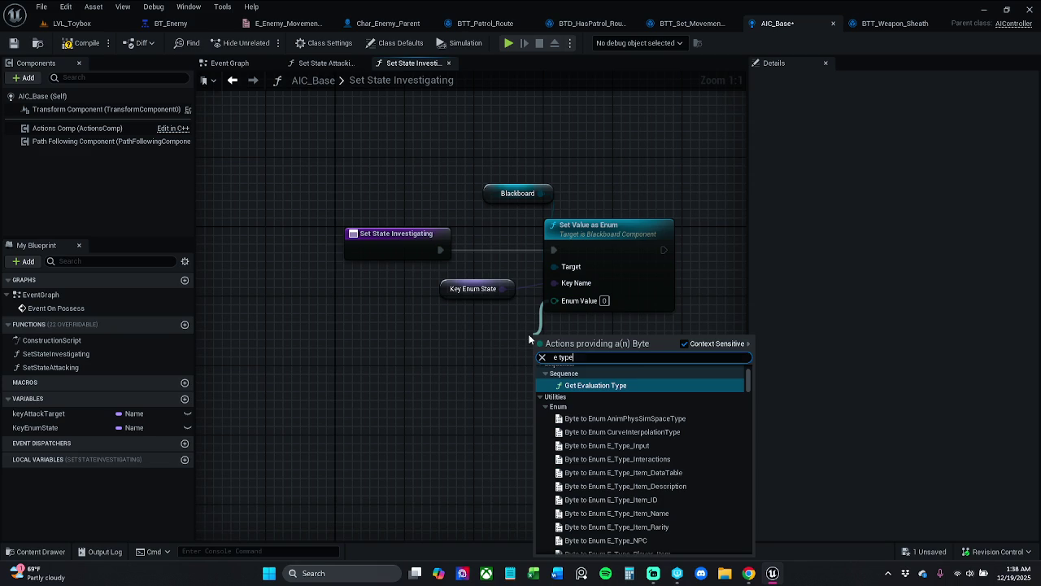
pyautogui.press('BackSpace')
pyautogui.press('BackSpace')
pyautogui.press('BackSpace')
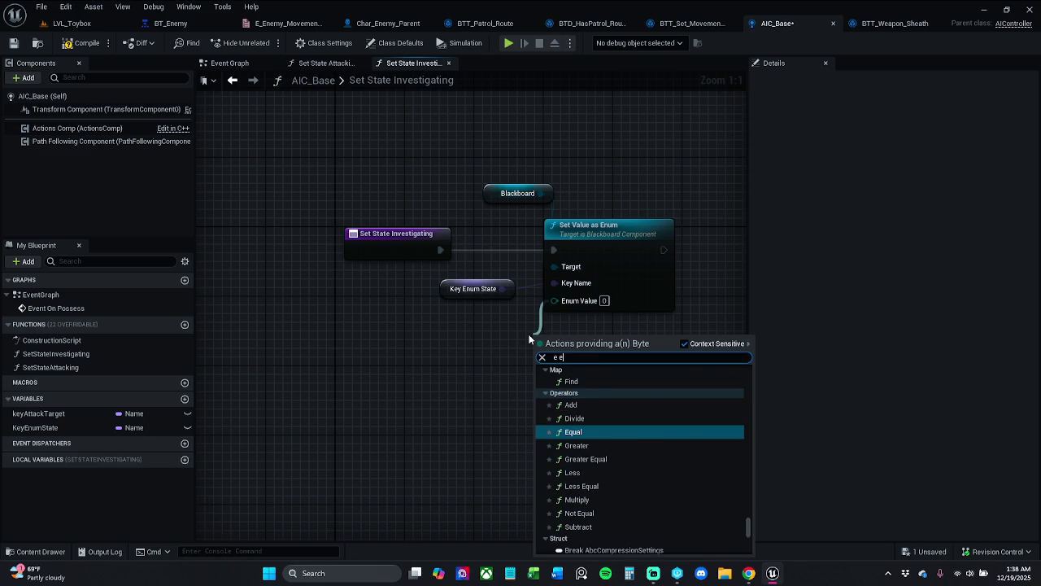
pyautogui.write('nemy')
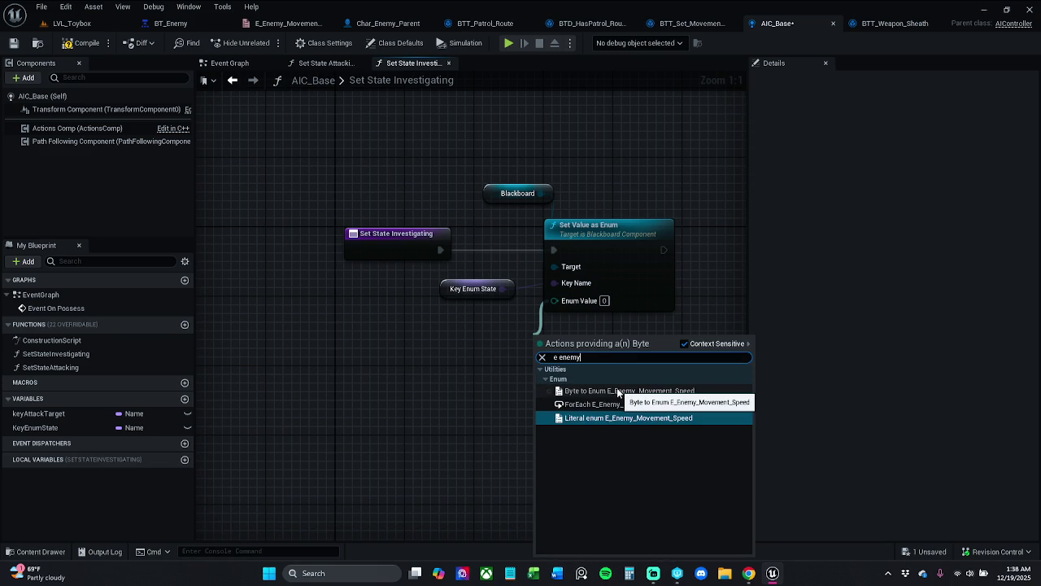
pyautogui.click(622, 417)
pyautogui.moveTo(519, 362); pyautogui.dragTo(484, 348)
pyautogui.moveTo(682, 364); pyautogui.dragTo(510, 372)
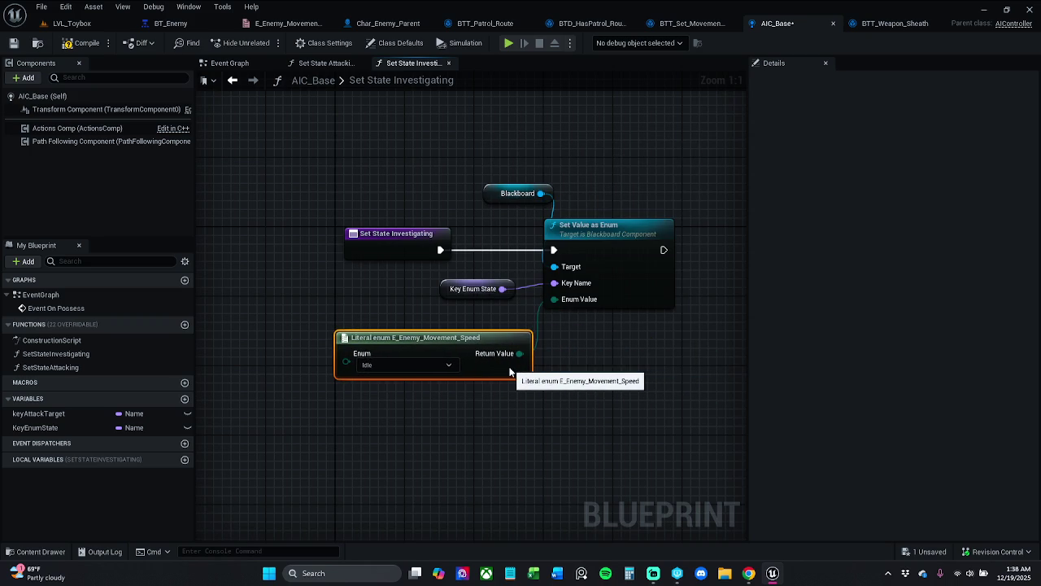
pyautogui.click(410, 365)
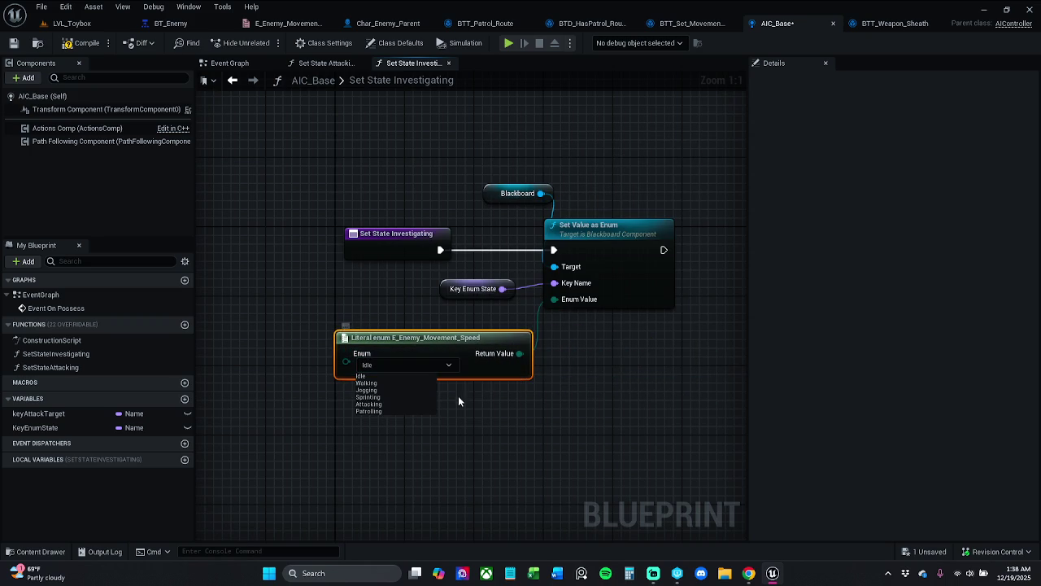
pyautogui.click(385, 411)
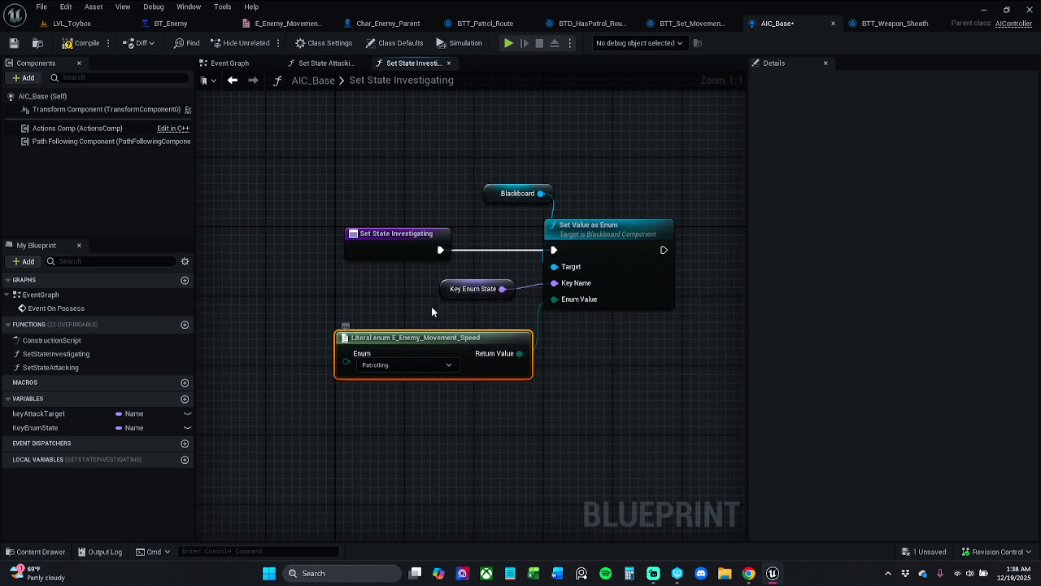
# Rename the function to SetStatePatrolling and pick up the literal node for reuse
pyautogui.click(402, 248)
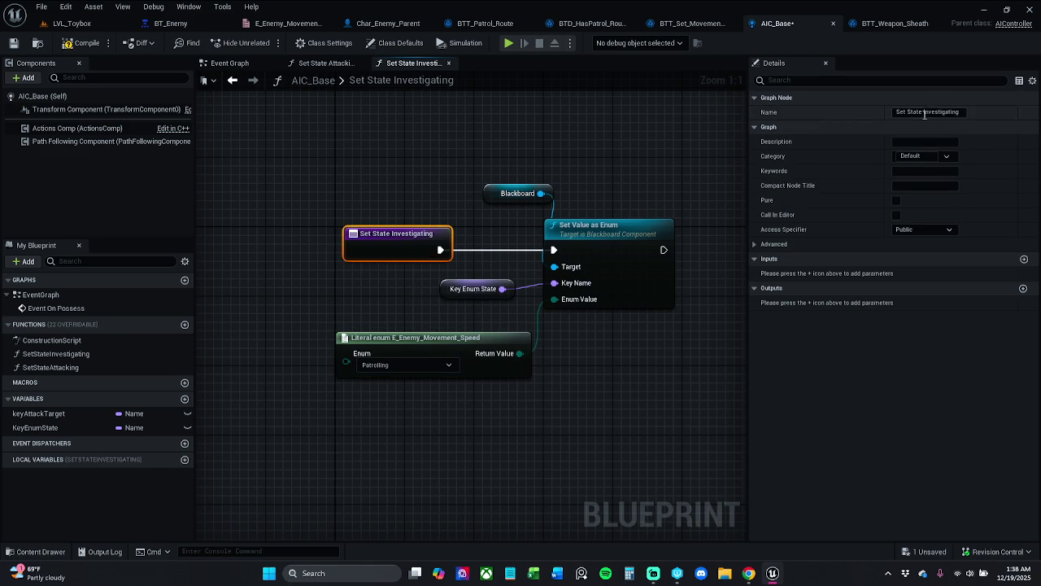
pyautogui.click(58, 354)
pyautogui.click(59, 355)
pyautogui.moveTo(55, 355); pyautogui.dragTo(125, 355)
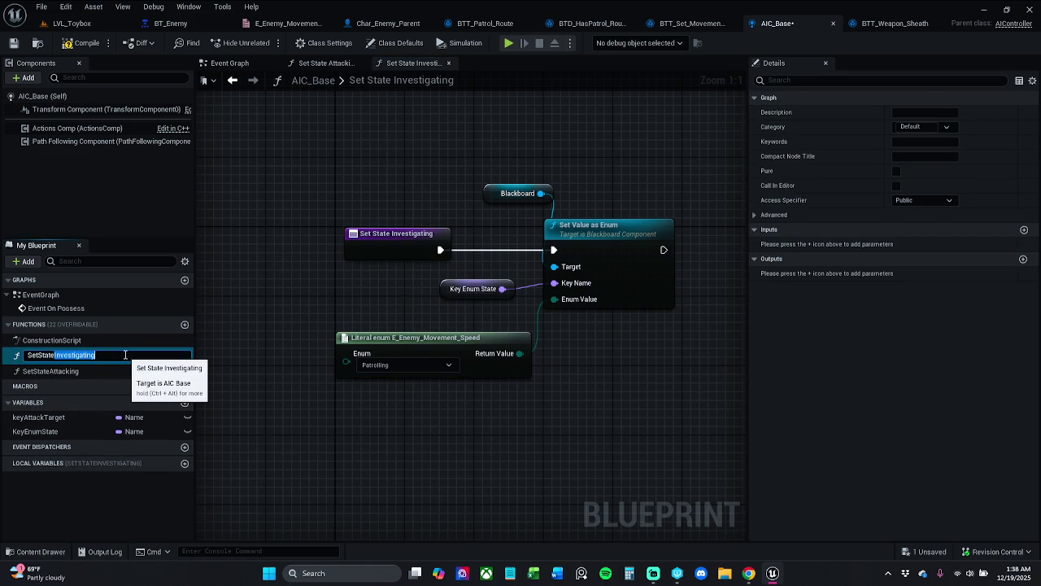
pyautogui.write('Patroll')
pyautogui.press('Return')
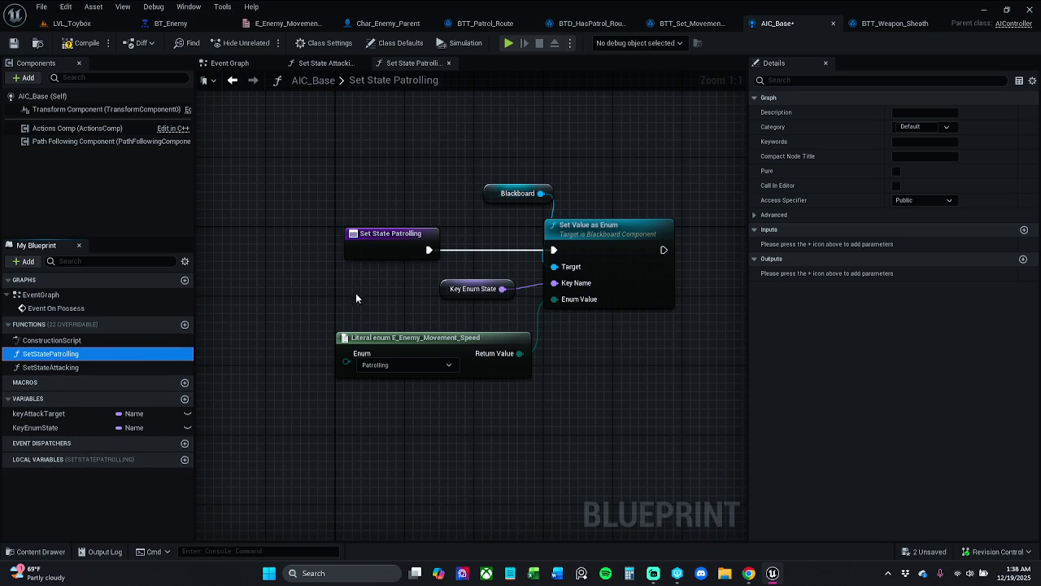
pyautogui.click(371, 342)
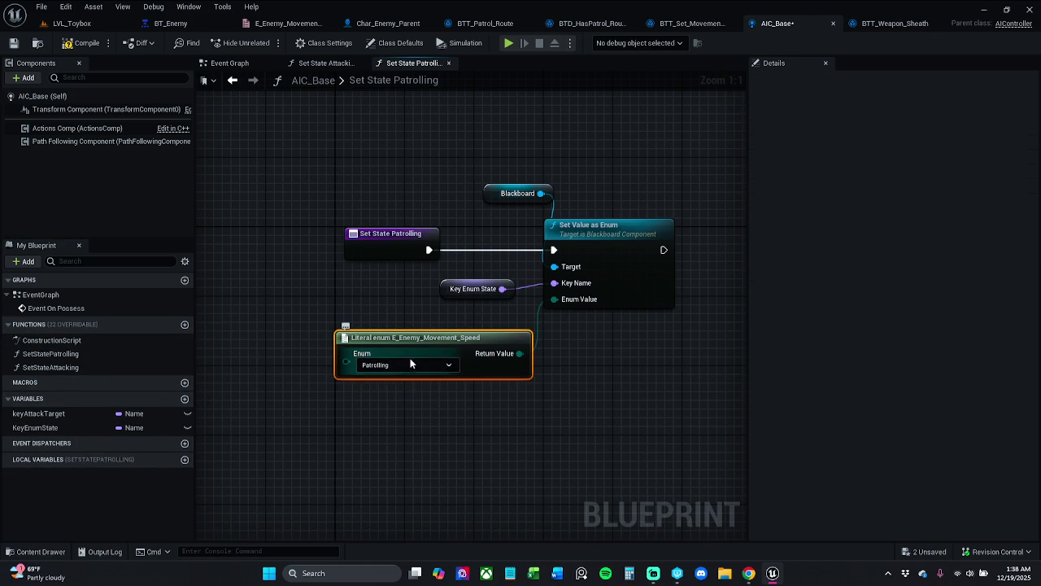
pyautogui.click(393, 317)
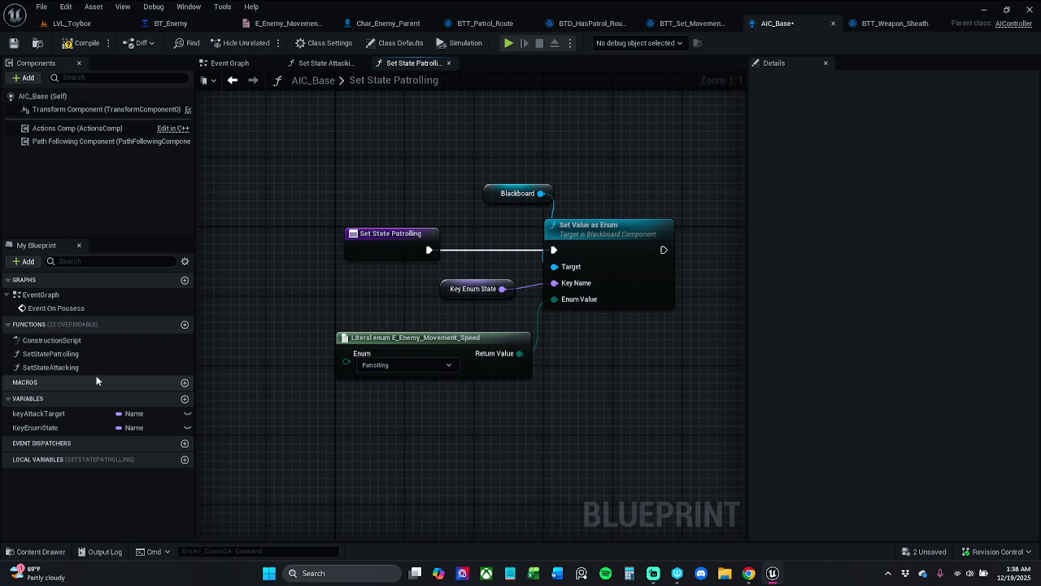
pyautogui.doubleClick(92, 368)
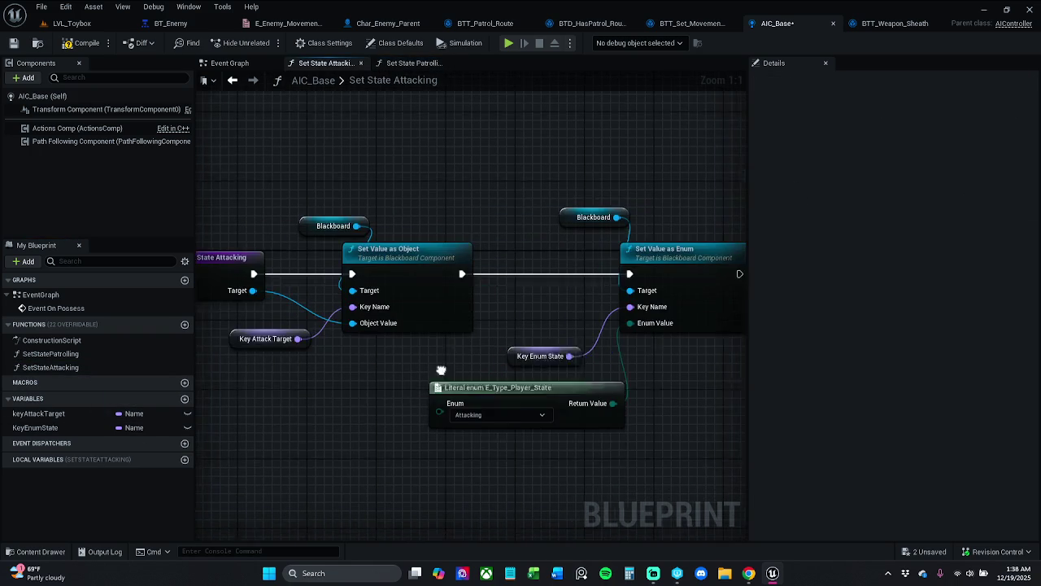
# Replace Set State Attacking's old literal with an E_Enemy_Movement_Speed Attacking literal, then compile AIC_Base
pyautogui.click(494, 405)
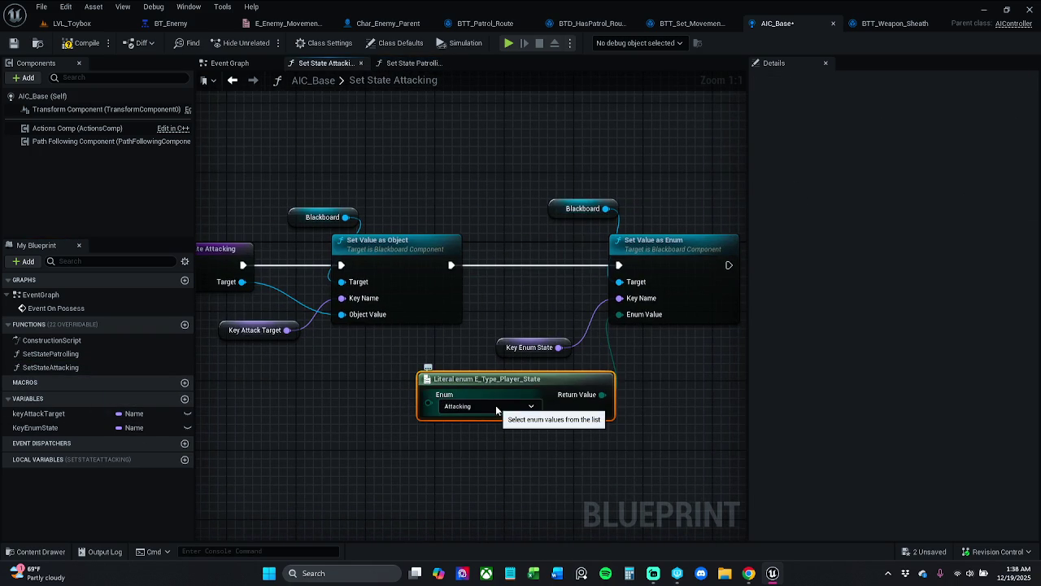
pyautogui.press('Delete')
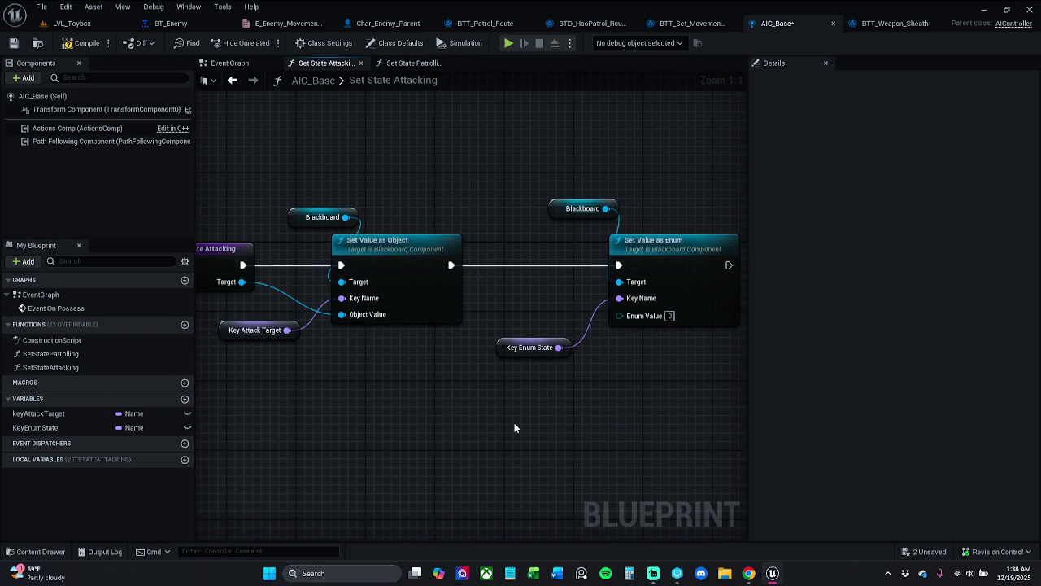
pyautogui.hotkey('ctrl', 'z')
pyautogui.moveTo(689, 437)
pyautogui.mouseDown()
pyautogui.moveTo(655, 342)
pyautogui.moveTo(620, 315)
pyautogui.mouseUp()
pyautogui.click(582, 449)
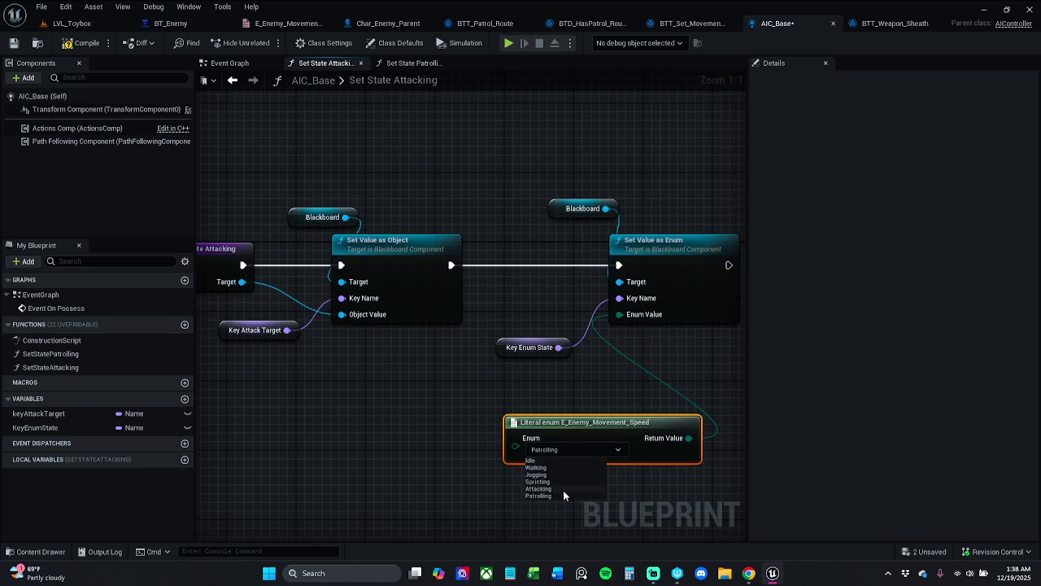
pyautogui.click(538, 488)
pyautogui.moveTo(605, 422); pyautogui.dragTo(490, 421)
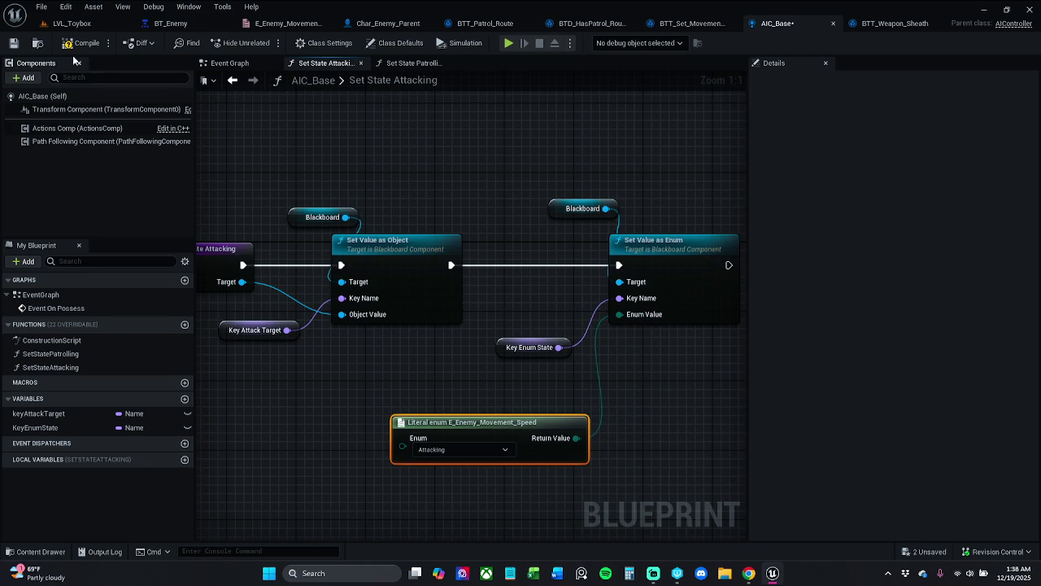
pyautogui.click(13, 43)
# Check BT_Enemy's combat condition against the E_Enemy_Movement_Speed enum so it checks Attacking
pyautogui.click(170, 23)
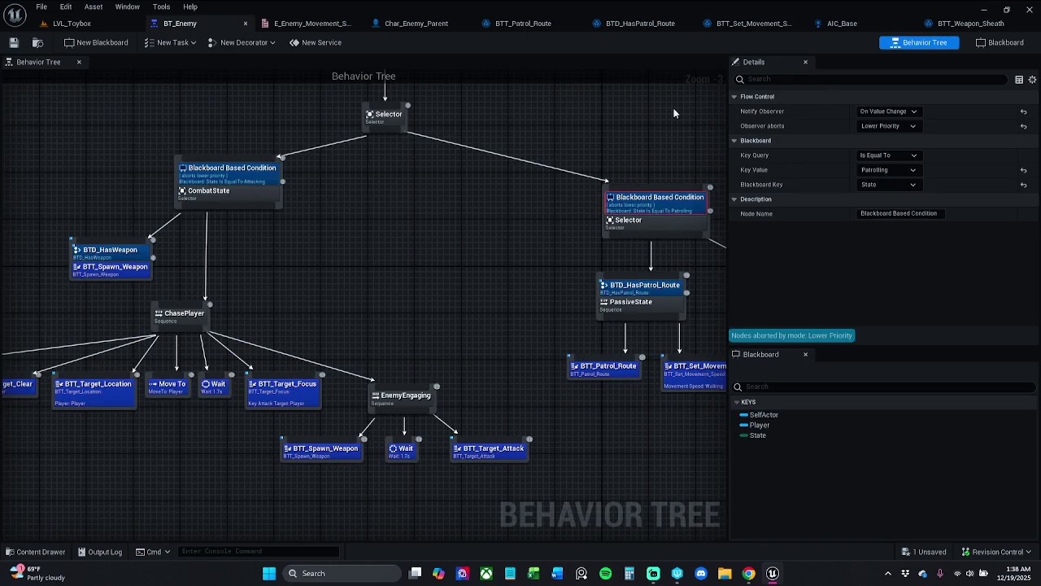
pyautogui.click(890, 172)
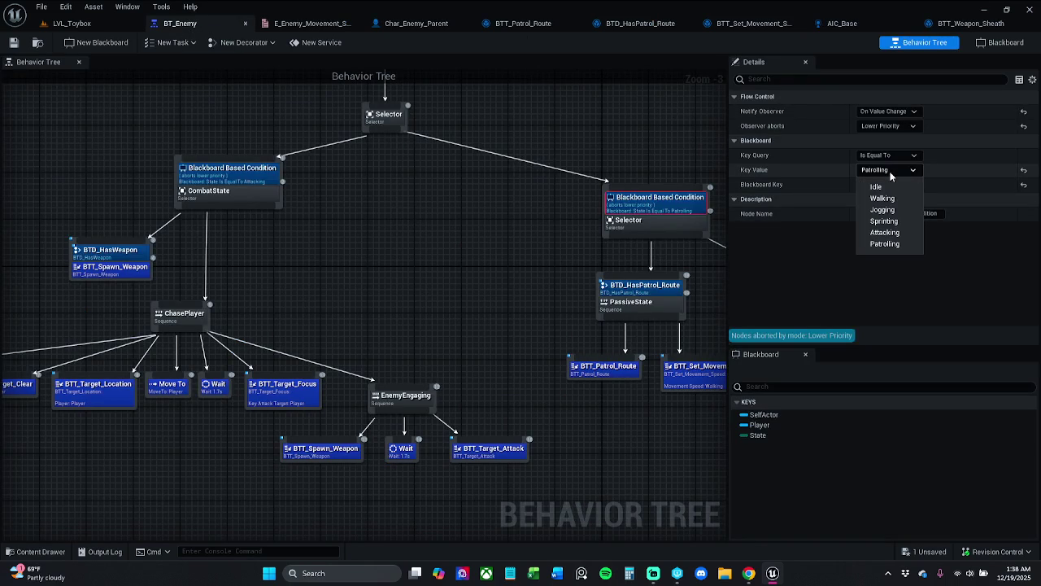
pyautogui.click(891, 174)
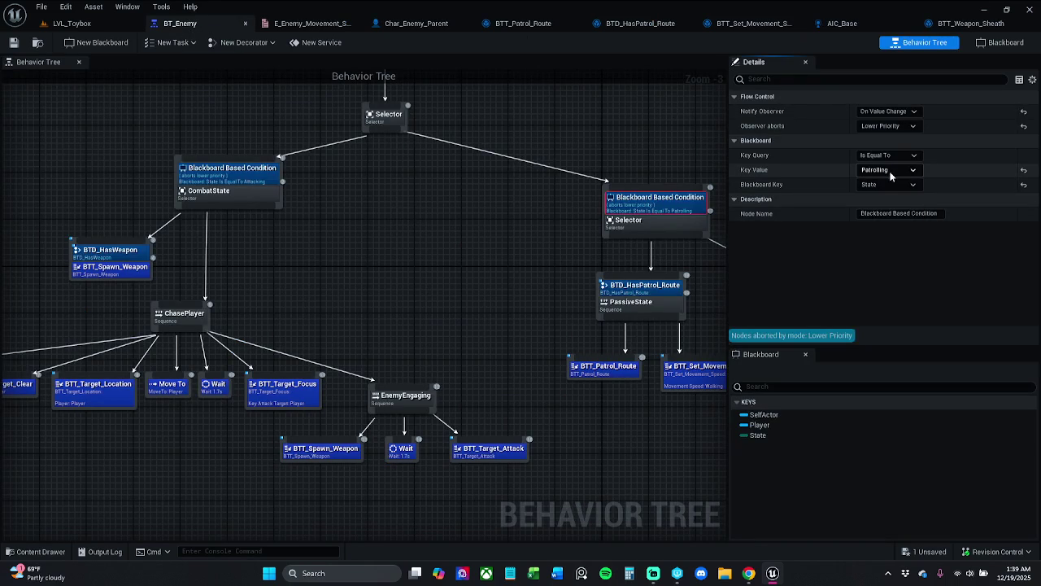
pyautogui.click(262, 182)
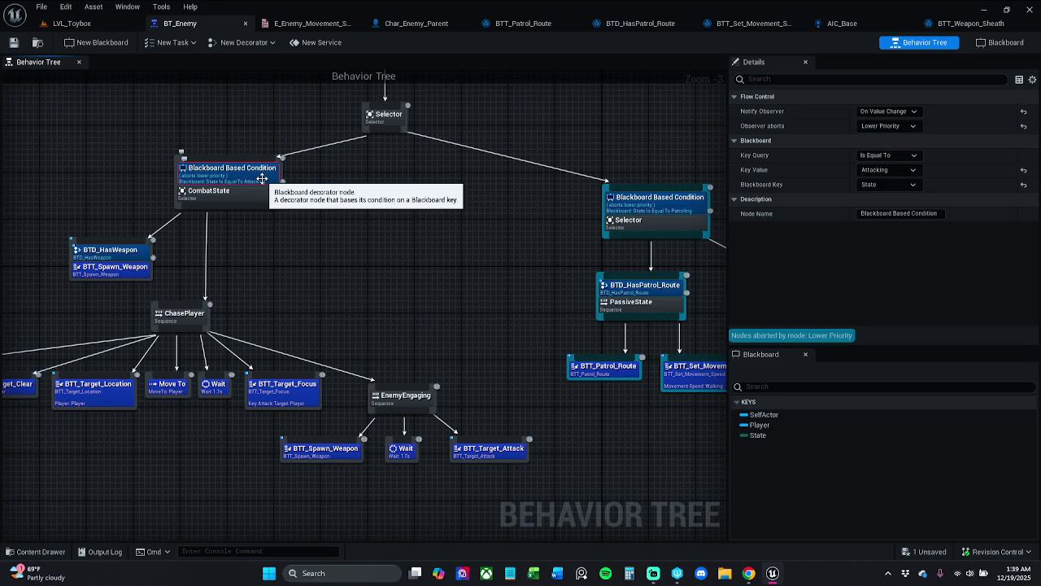
pyautogui.click(913, 170)
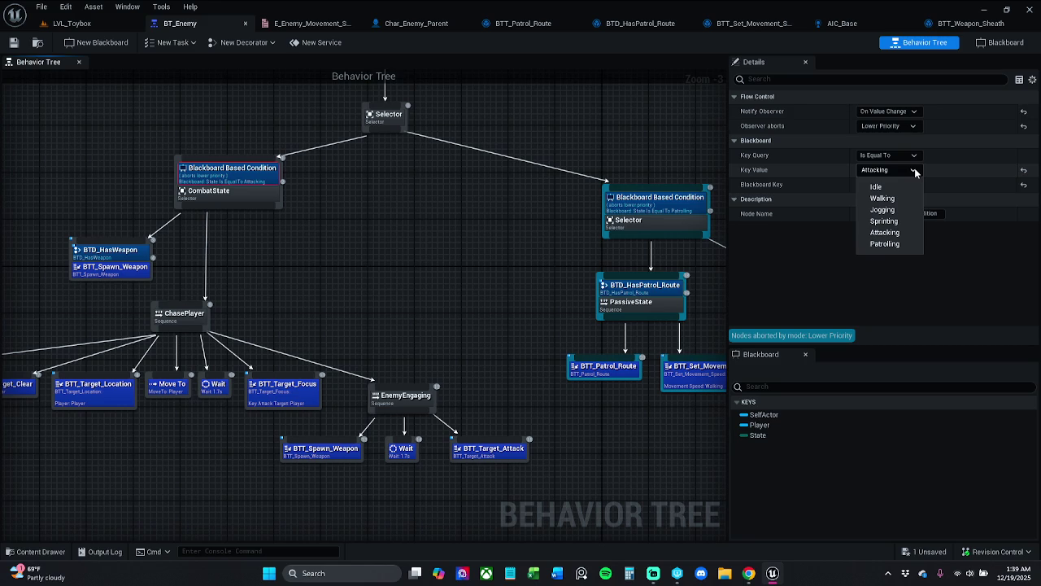
pyautogui.click(309, 23)
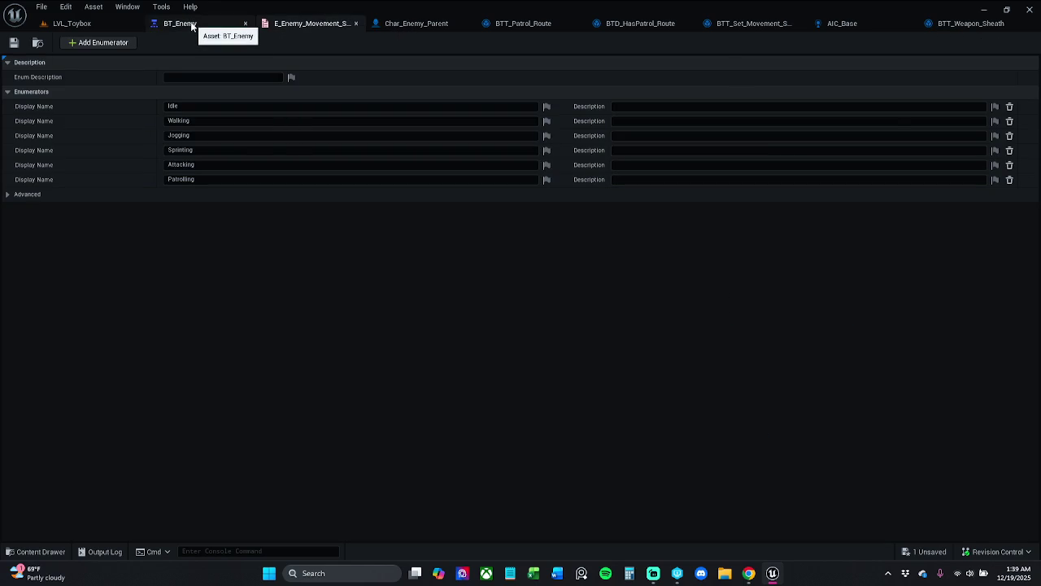
pyautogui.click(192, 24)
pyautogui.click(909, 186)
pyautogui.click(910, 185)
pyautogui.click(889, 169)
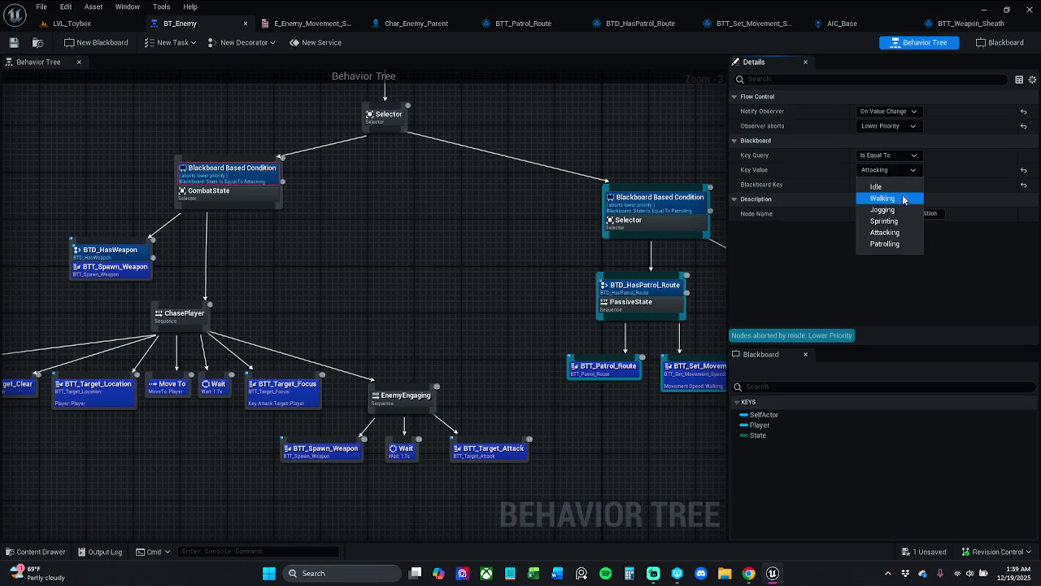
pyautogui.click(911, 171)
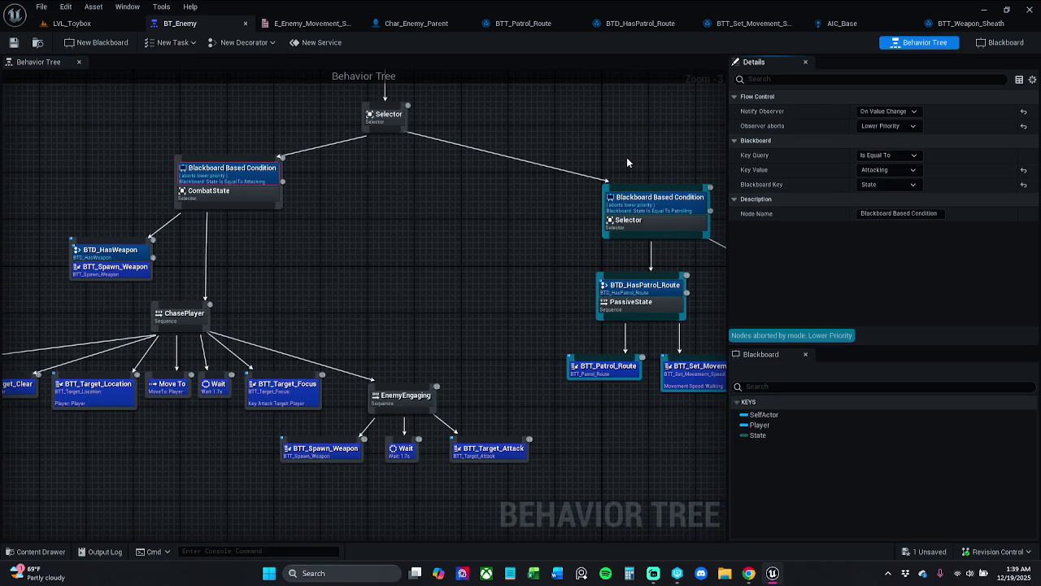
# Keep the passive branch condition on Patrolling and Save All unsaved assets
pyautogui.click(886, 169)
pyautogui.click(879, 195)
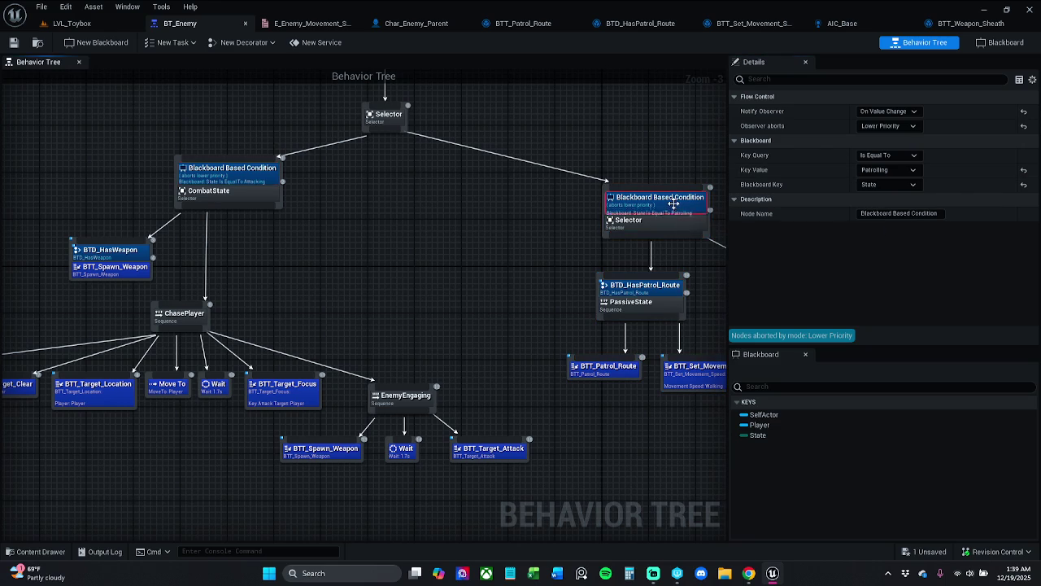
pyautogui.click(875, 170)
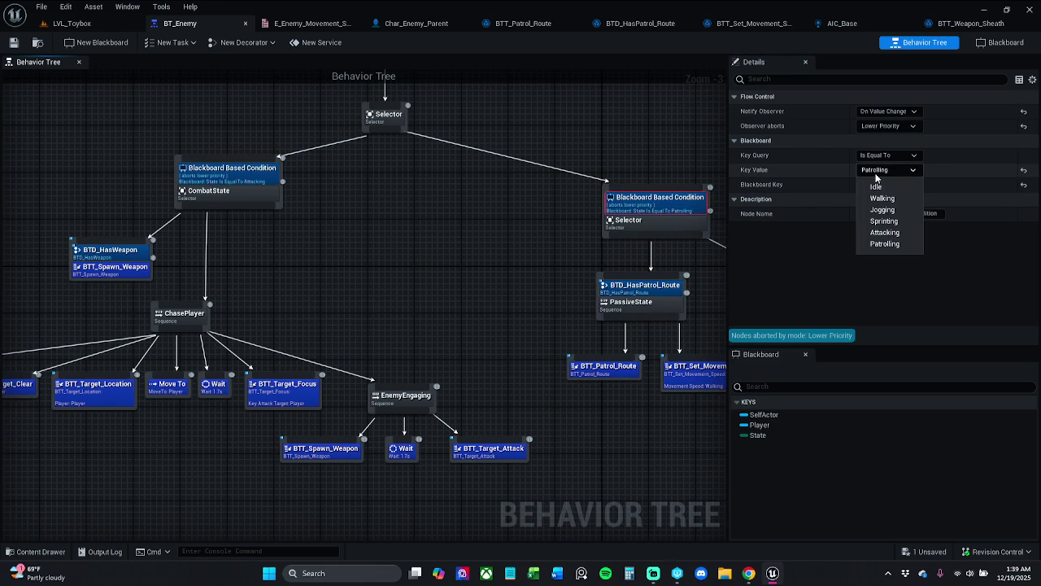
pyautogui.click(900, 245)
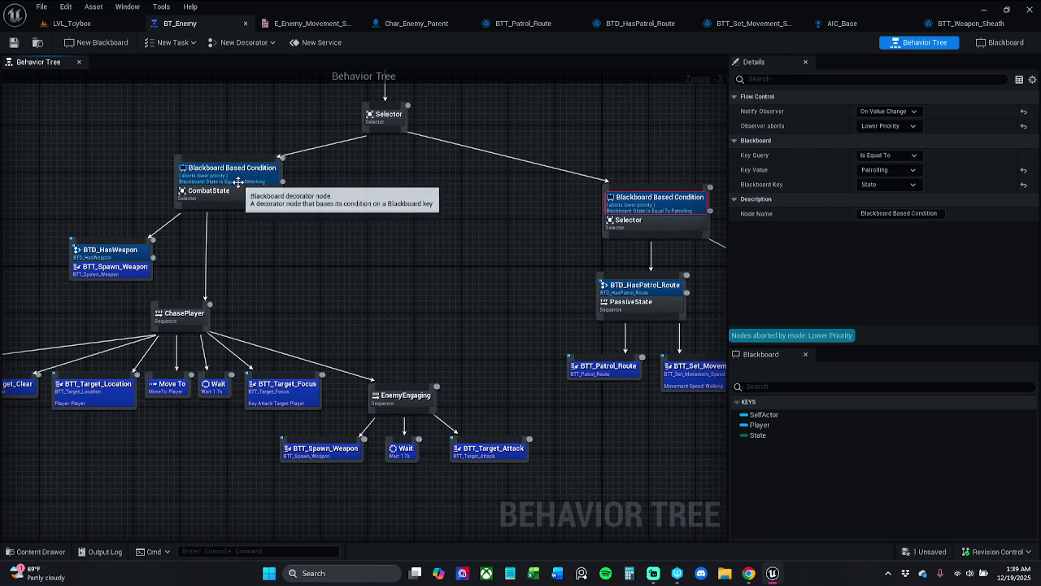
pyautogui.click(453, 216)
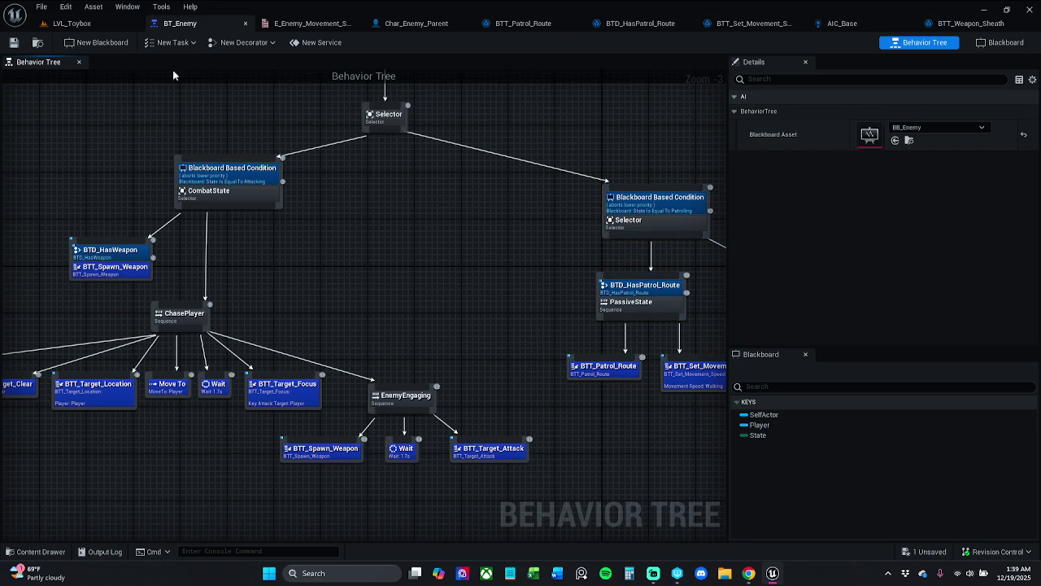
pyautogui.click(40, 7)
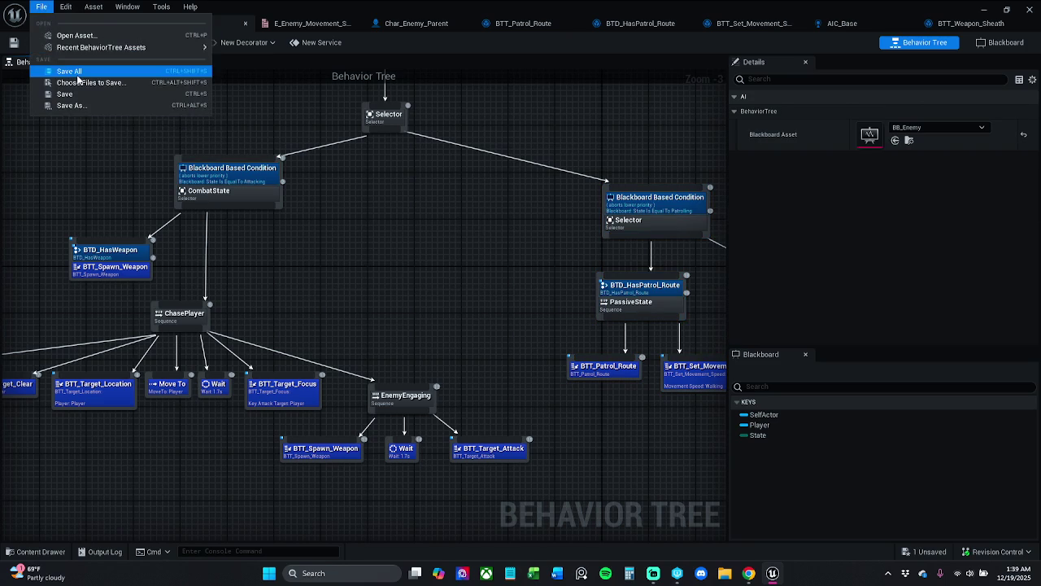
pyautogui.click(73, 71)
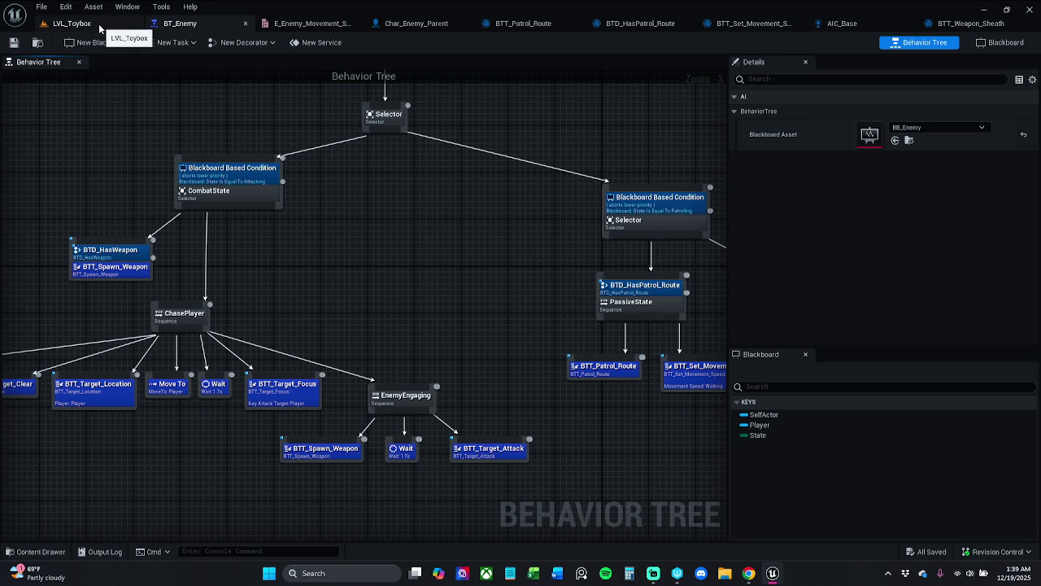
# Playtest LVL_Toybox, running the character toward the pyramid, then stop
pyautogui.click(82, 23)
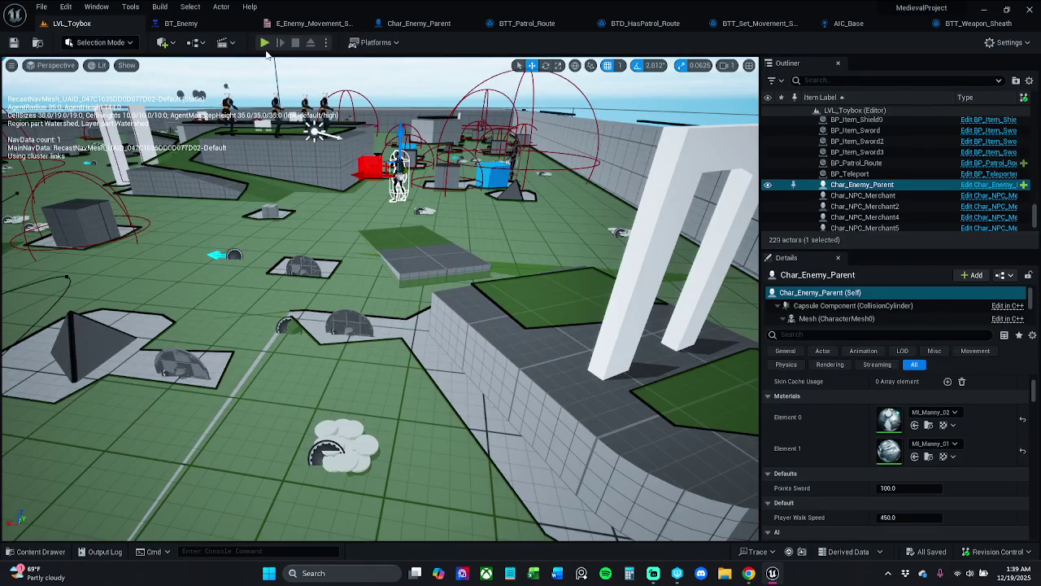
pyautogui.click(272, 45)
pyautogui.press('w')
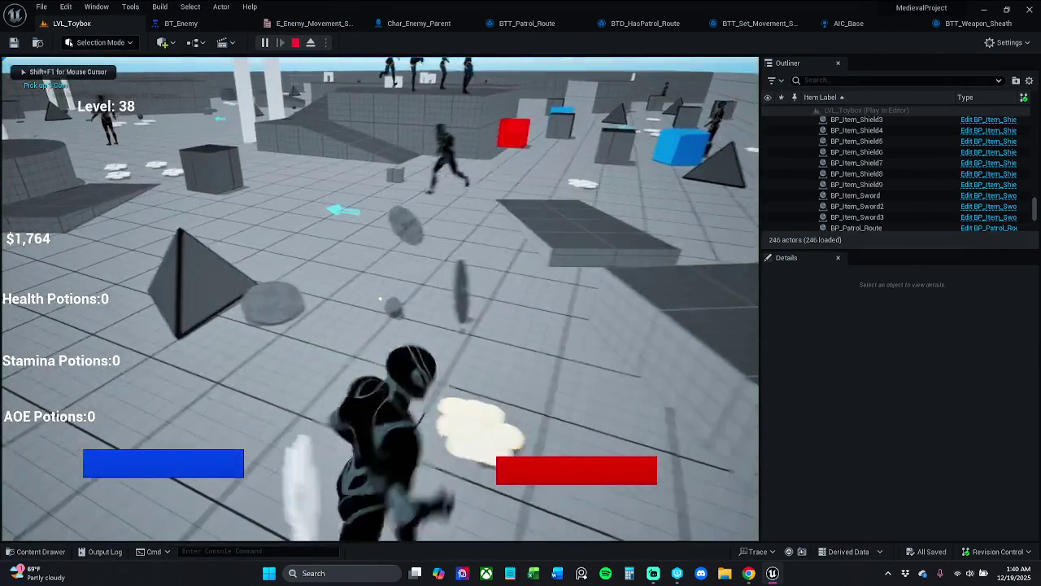
pyautogui.press('w')
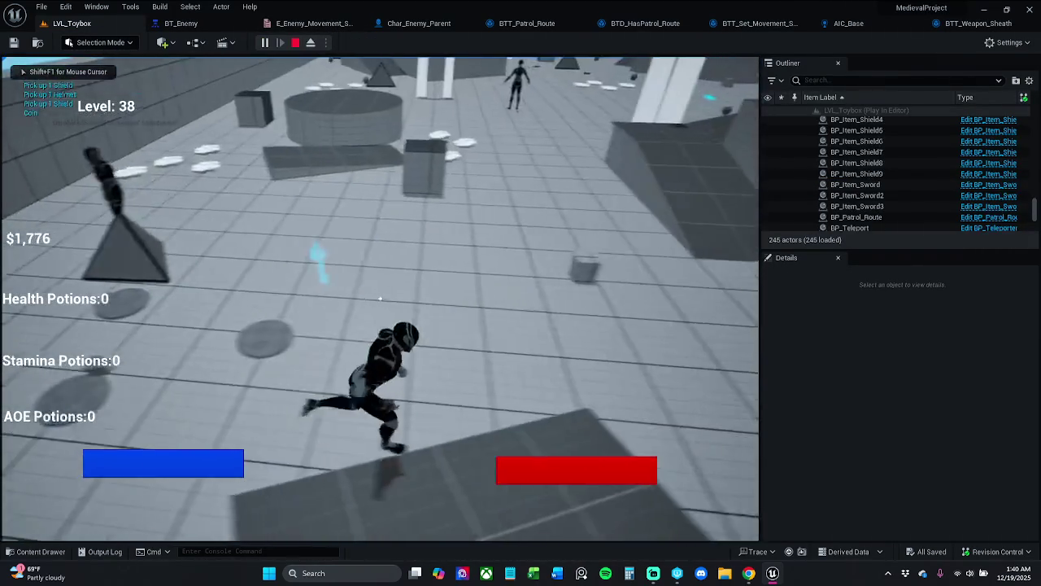
pyautogui.press('w')
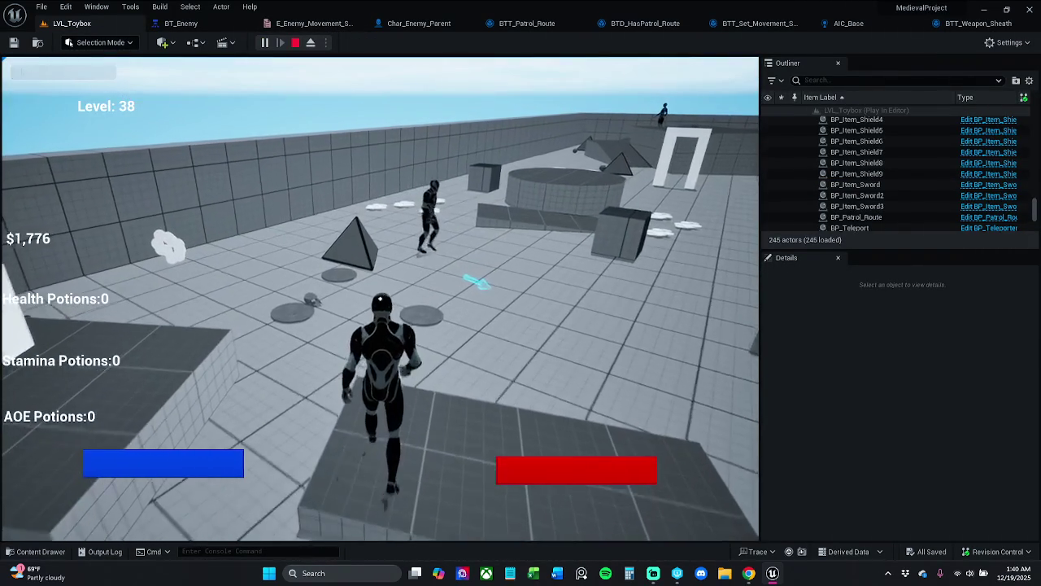
pyautogui.press('Escape')
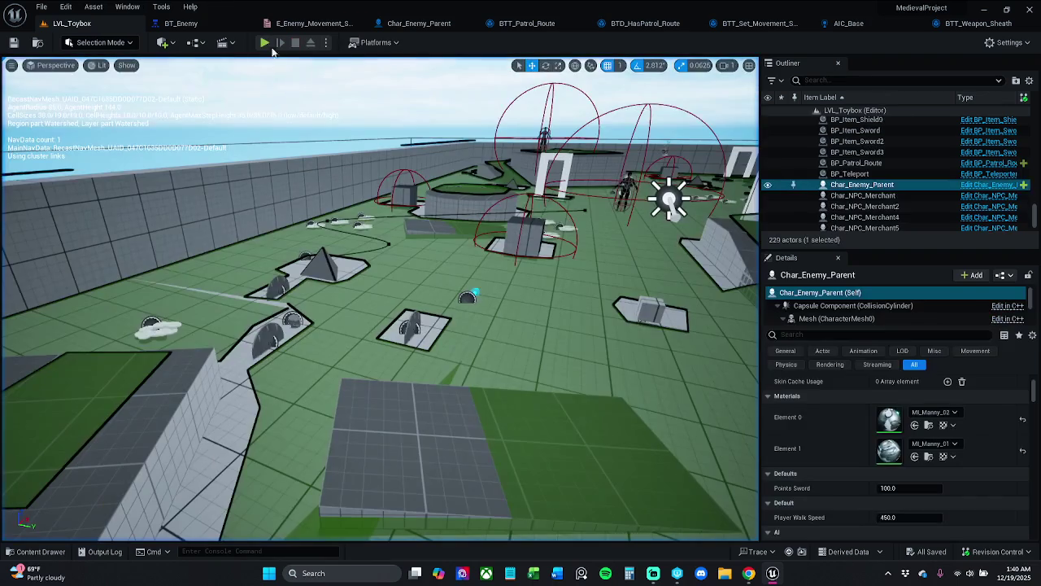
# Playtest again, running past the enemies collecting coins and a stamina potion, then stop
pyautogui.click(268, 43)
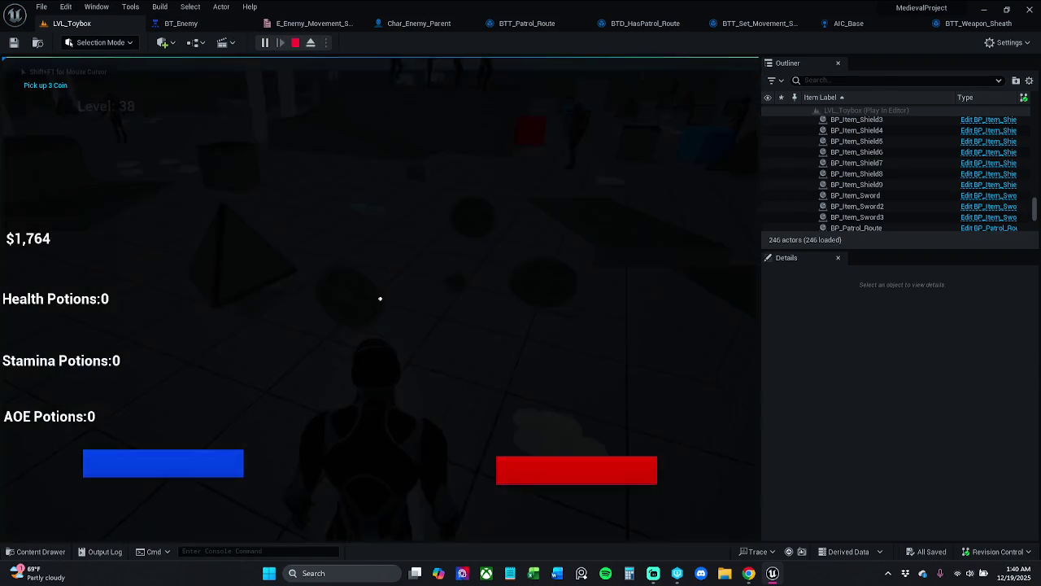
pyautogui.press('w')
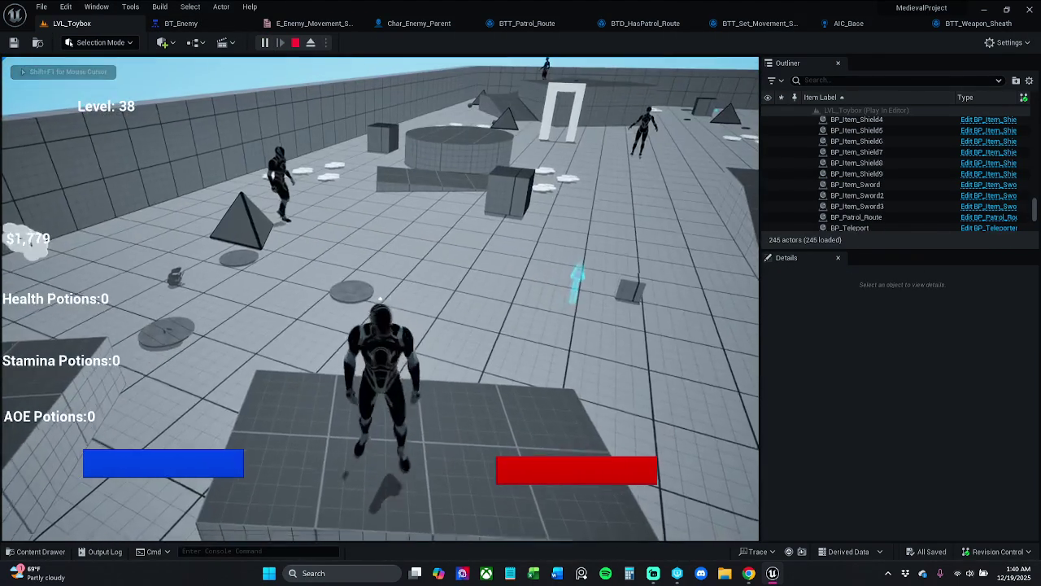
pyautogui.press('w')
pyautogui.press('w')
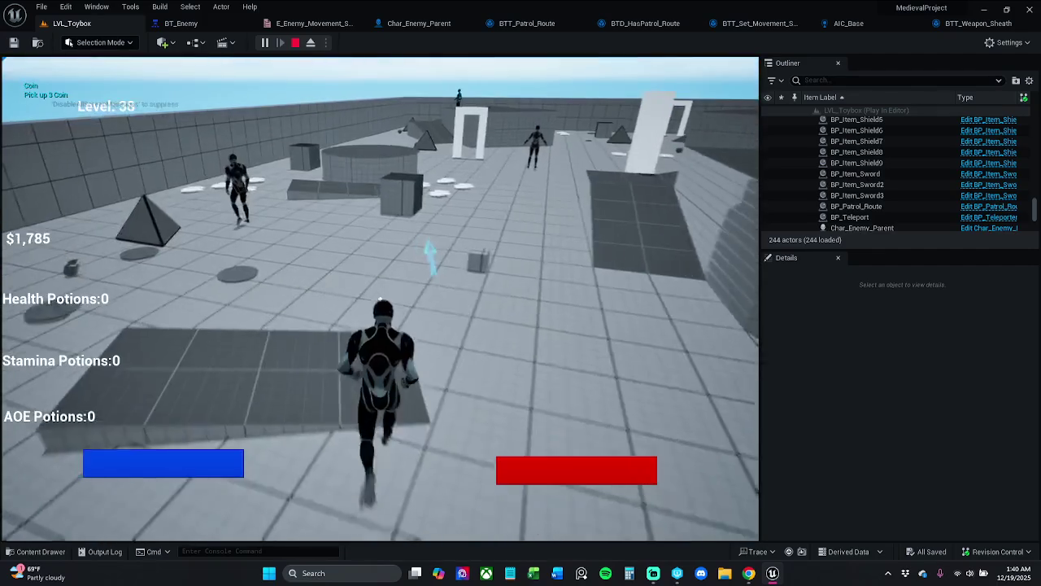
pyautogui.press('w')
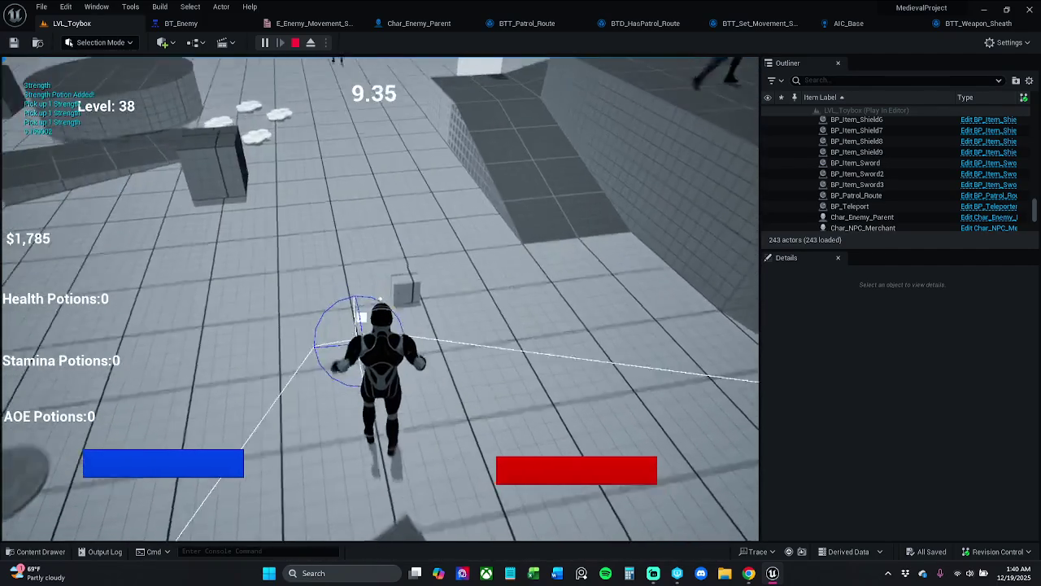
pyautogui.press('w')
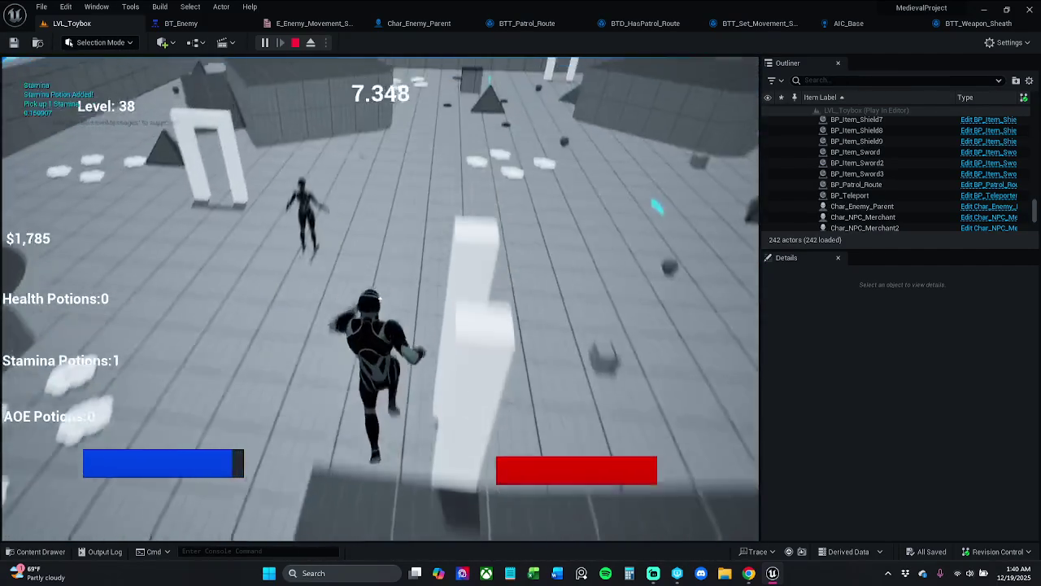
pyautogui.press('space')
pyautogui.press('w')
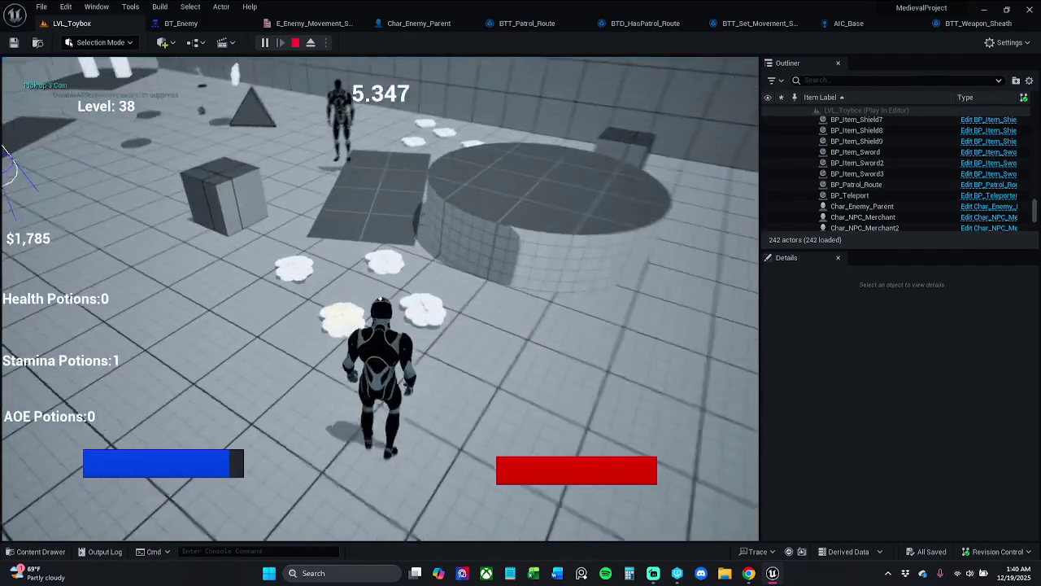
pyautogui.press('w')
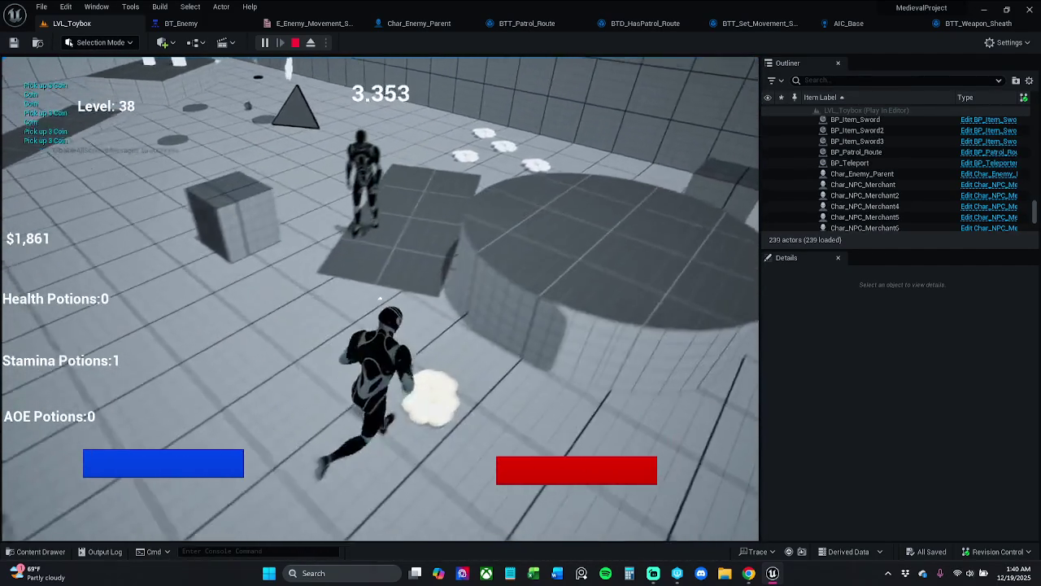
pyautogui.press('w')
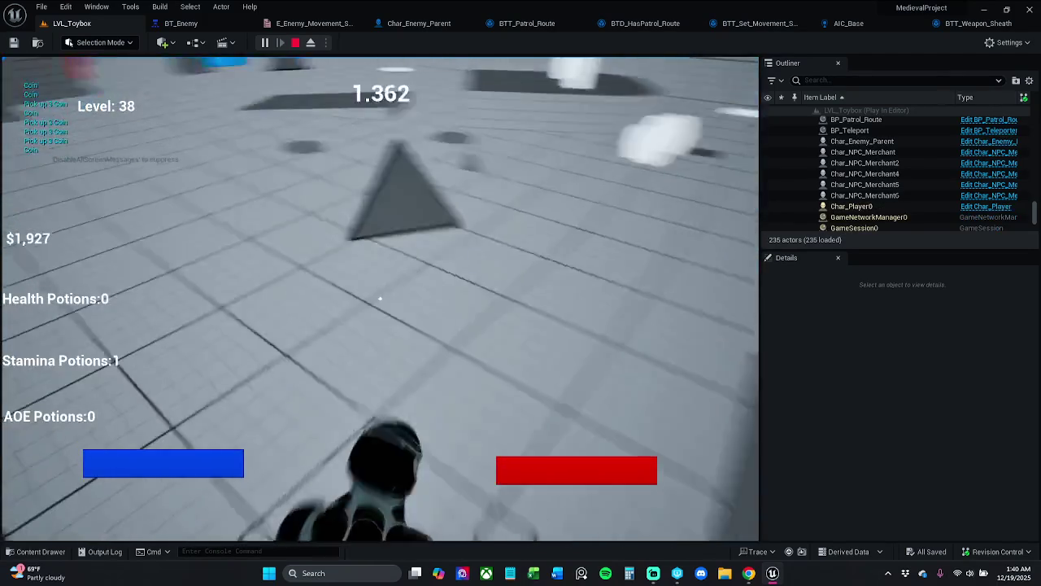
pyautogui.press('Escape')
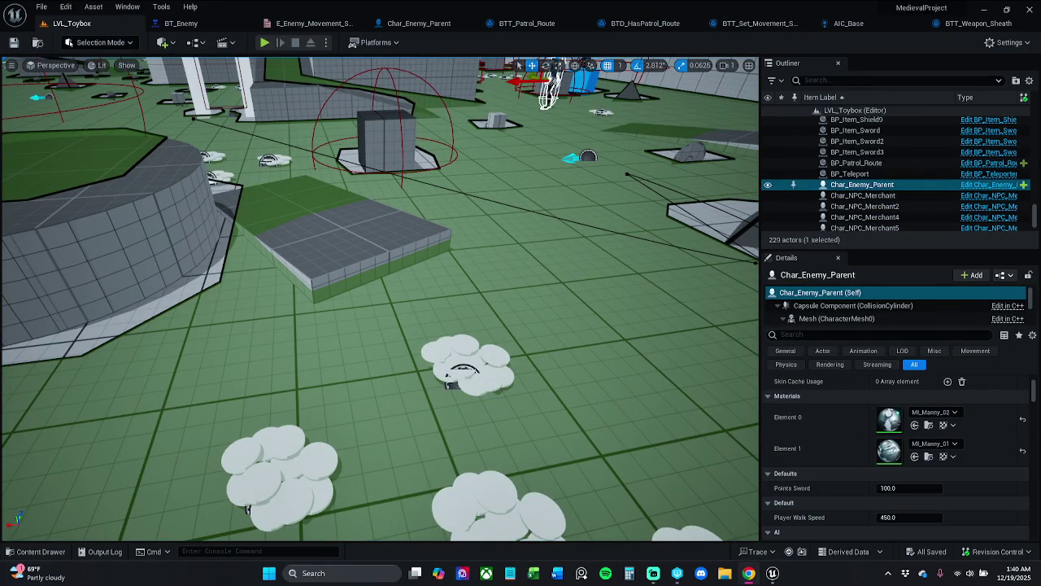
pyautogui.moveTo(654, 578)
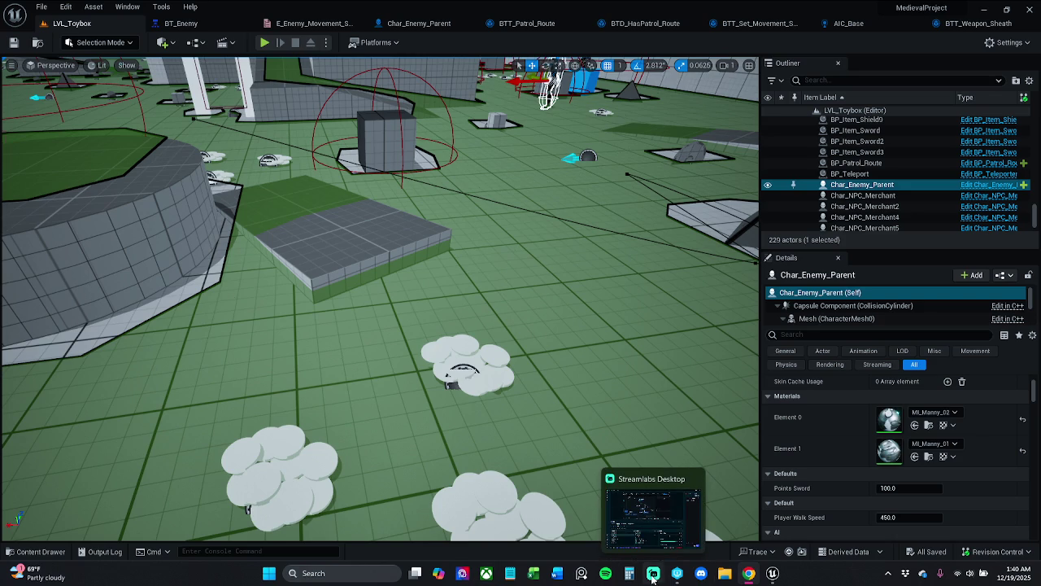